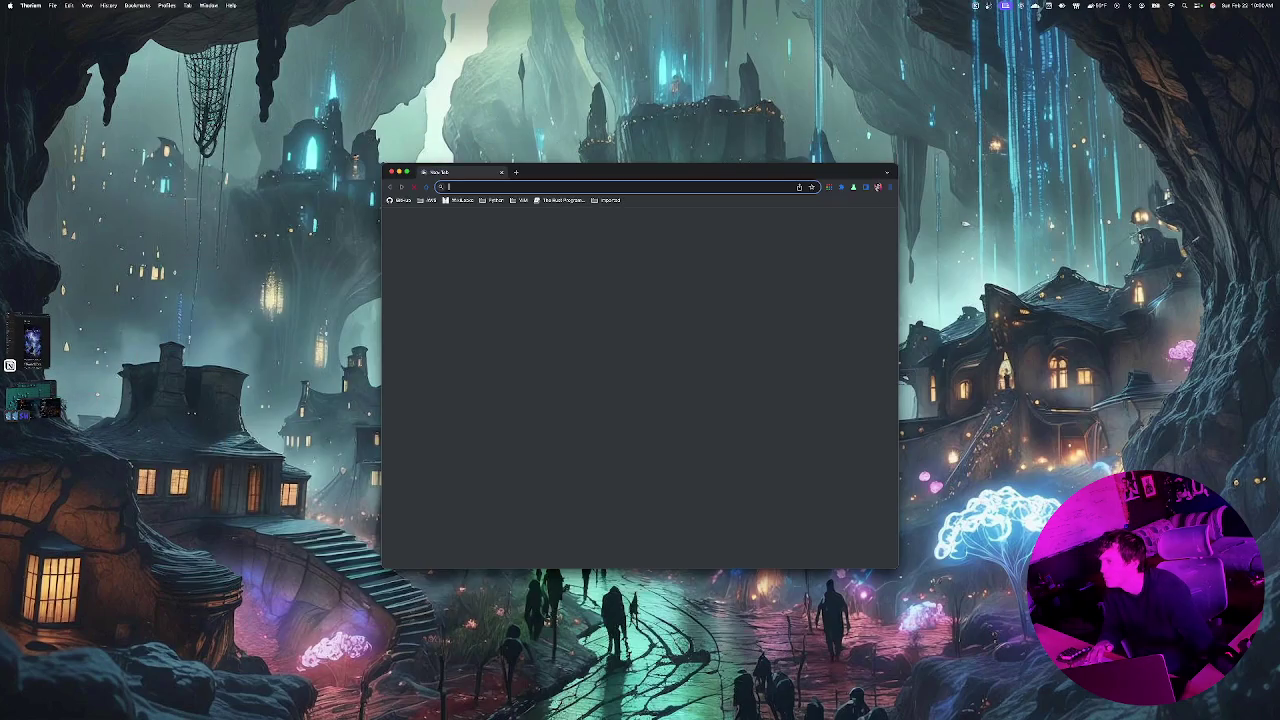
Step: Load elevatorrobot.com in Thorium, then close the browser window
{"action": "type", "text": "elevatorrobot.com"}
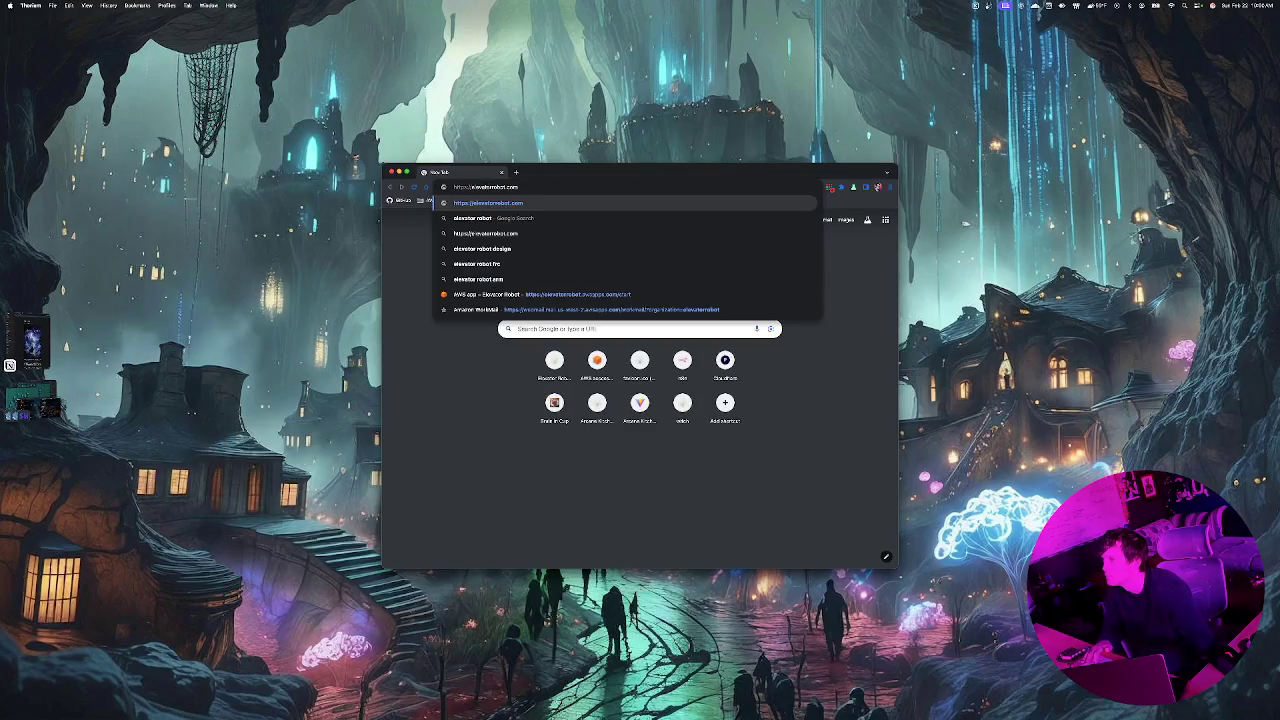
{"action": "key", "text": "Return"}
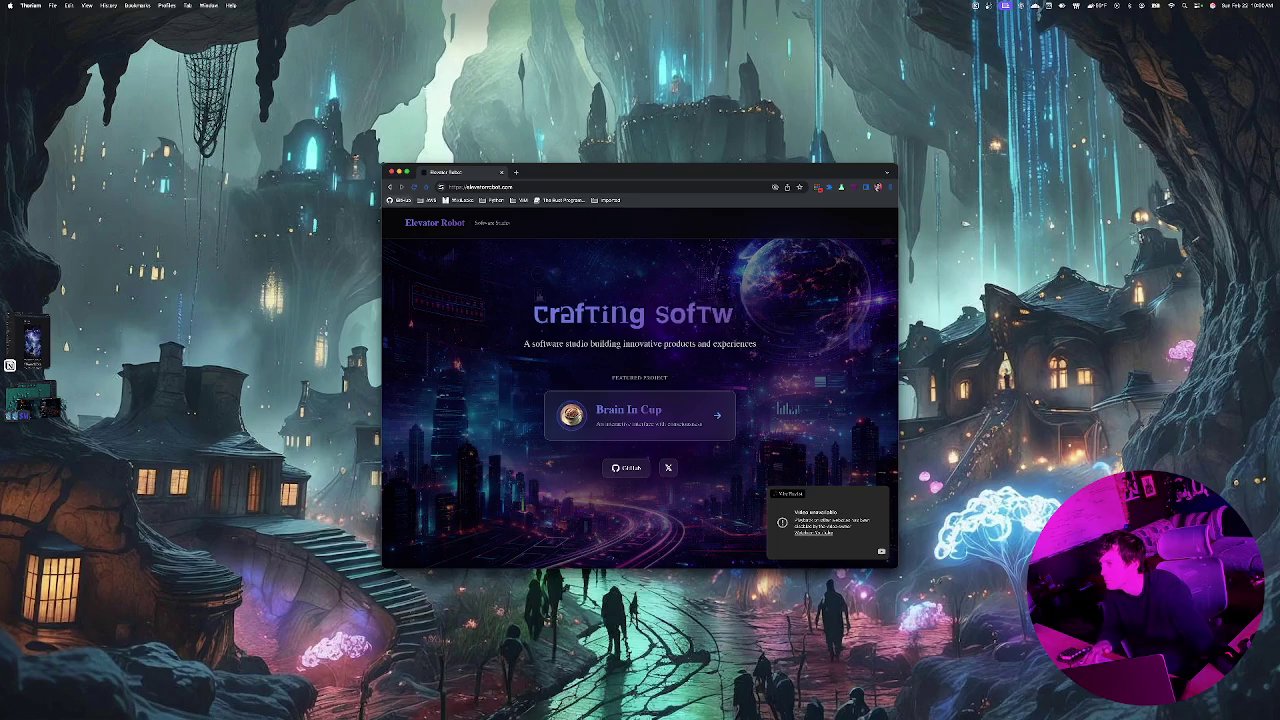
{"action": "key", "text": "super+w"}
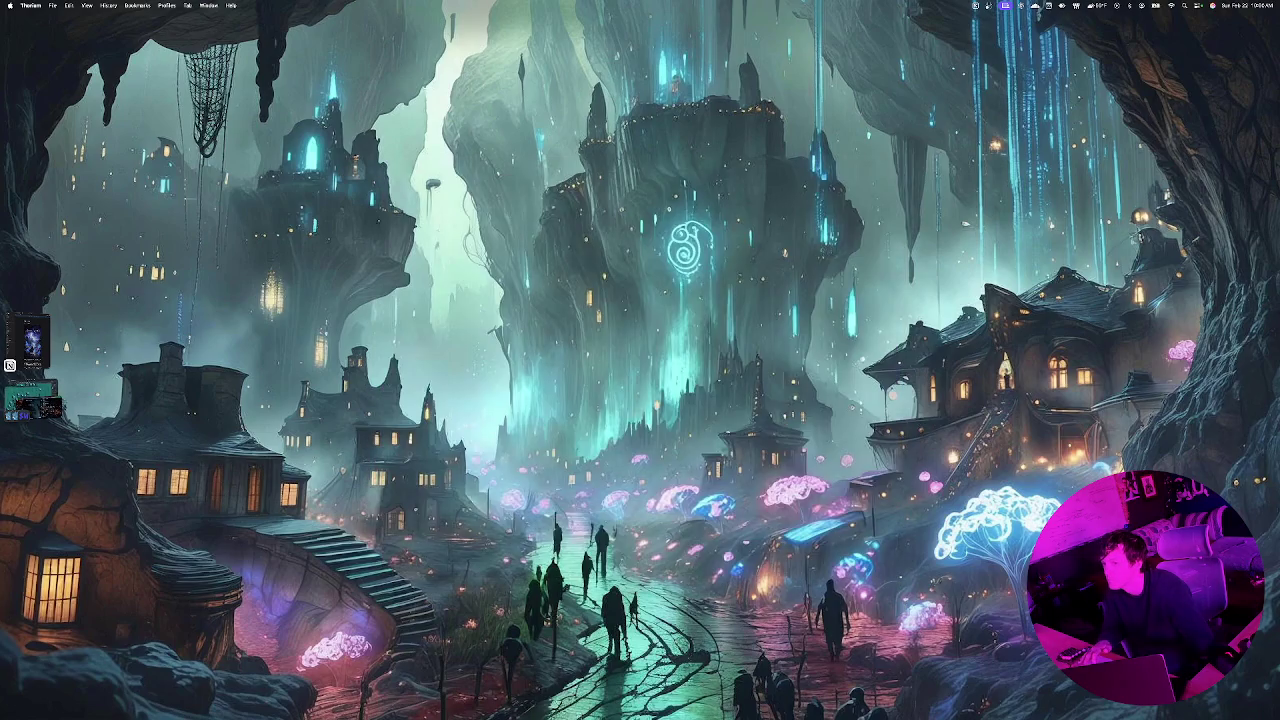
Step: Bring the Godot editor, debug game, browser and terminal forward from the Stage Manager group
{"action": "left_click", "coordinate": [32, 400]}
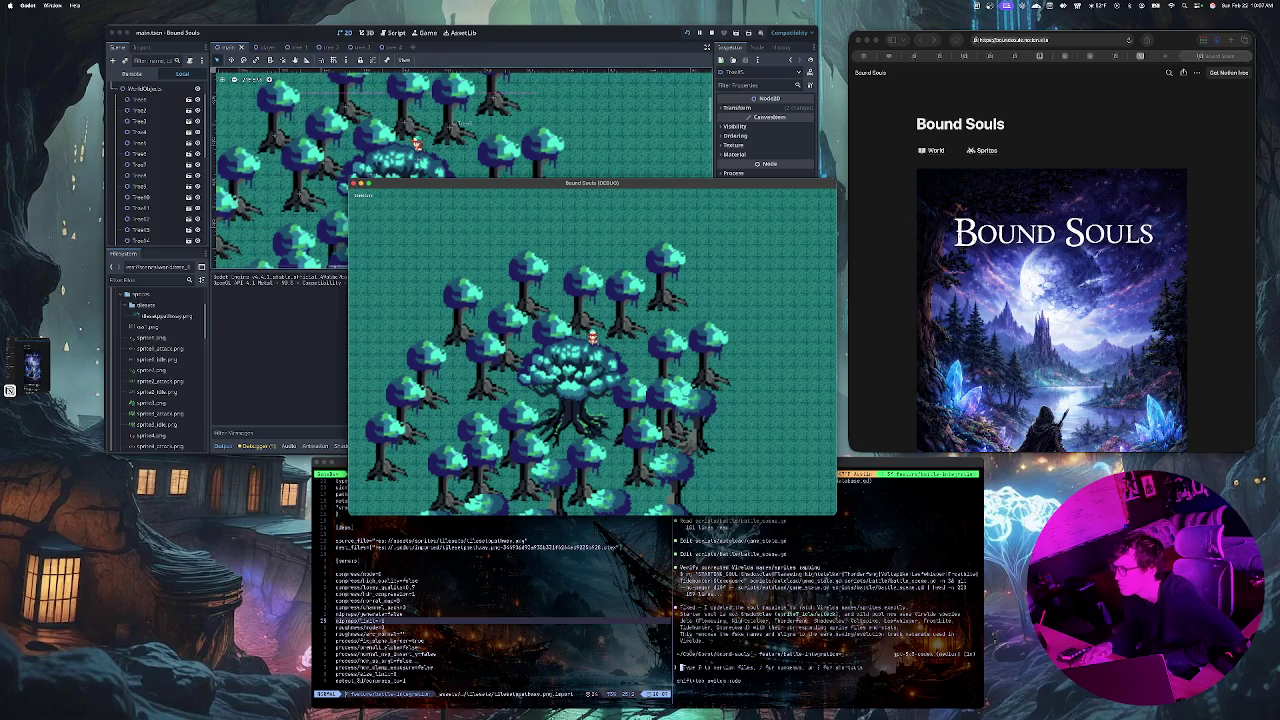
Step: Walk the player right and then up between the trees toward the battle scene
{"action": "key", "text": "Right"}
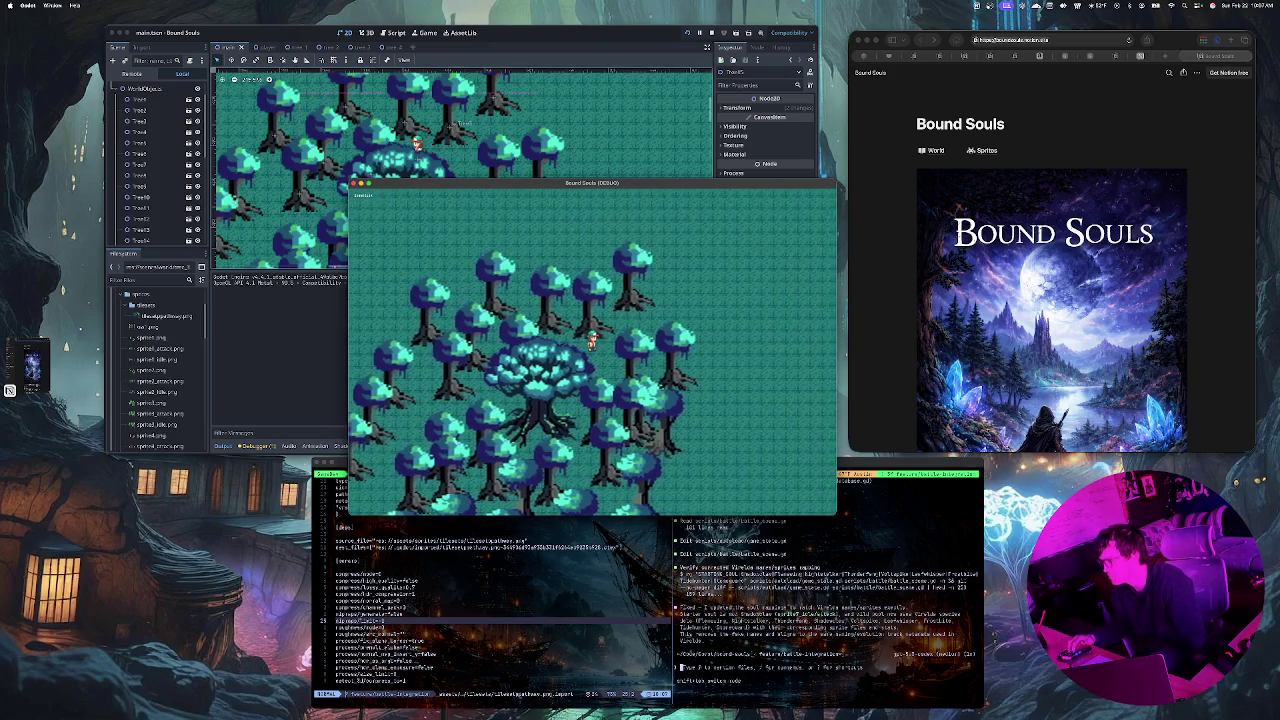
{"action": "key", "text": "Right"}
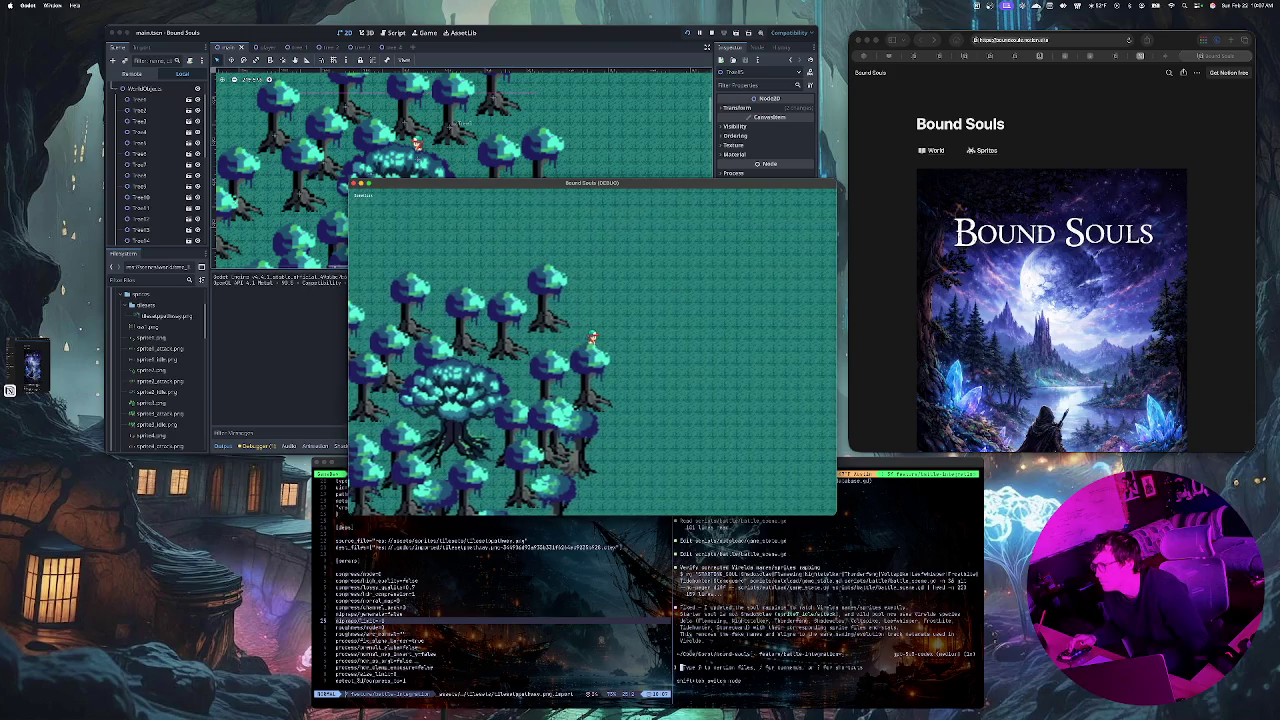
{"action": "key", "text": "Up"}
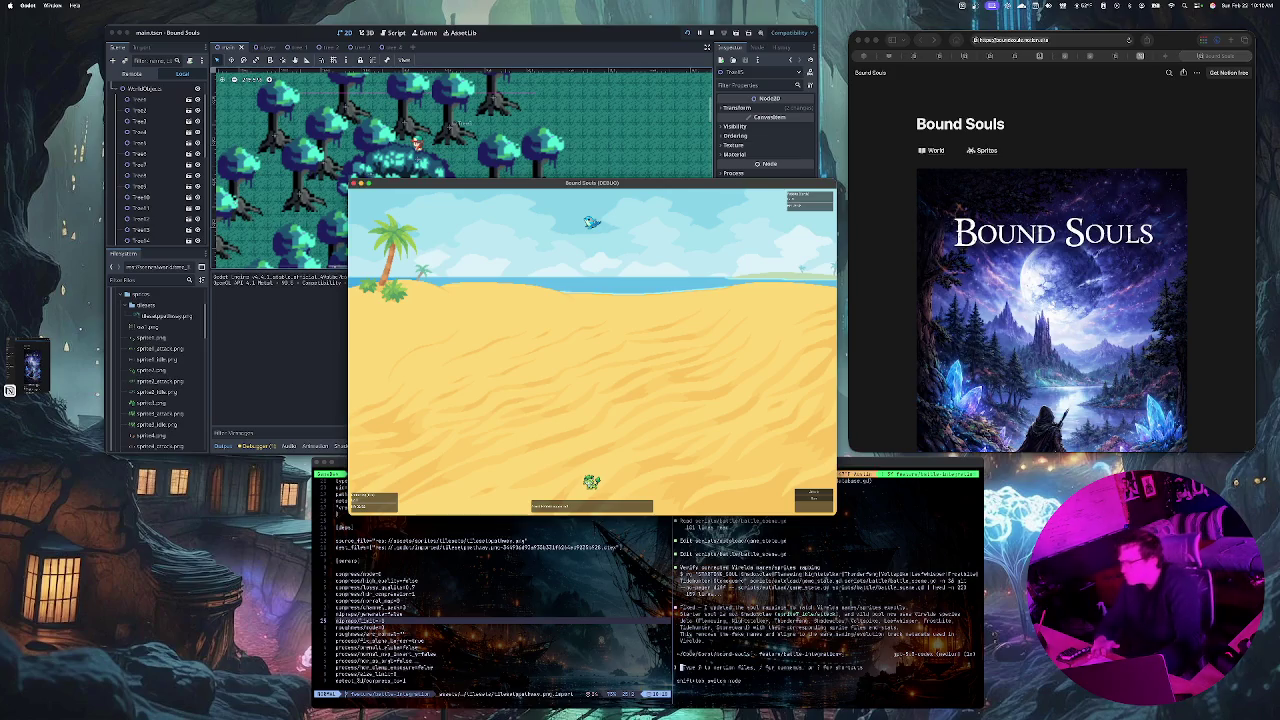
Step: Send the coding agent a request to make the combat UI and button sizes match the other battle scenes
{"action": "key", "text": "super+Tab"}
{"action": "type", "text": "This"}
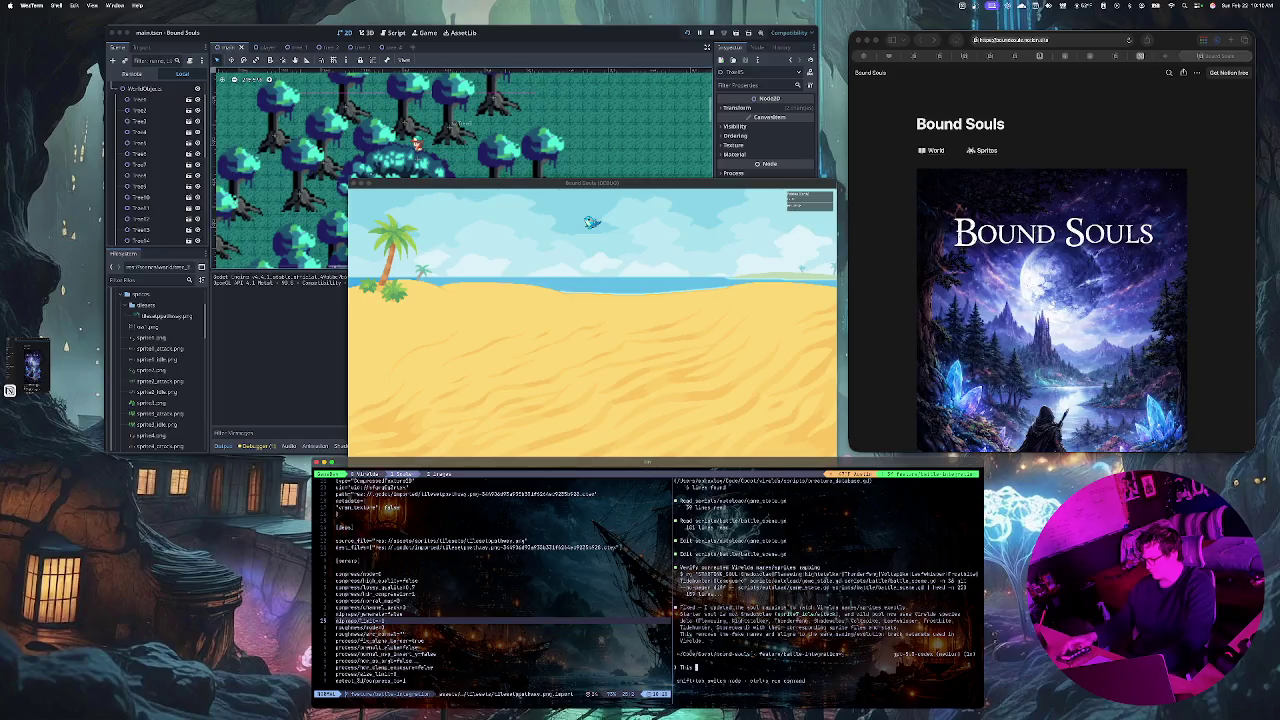
{"action": "type", "text": " teoks gr"}
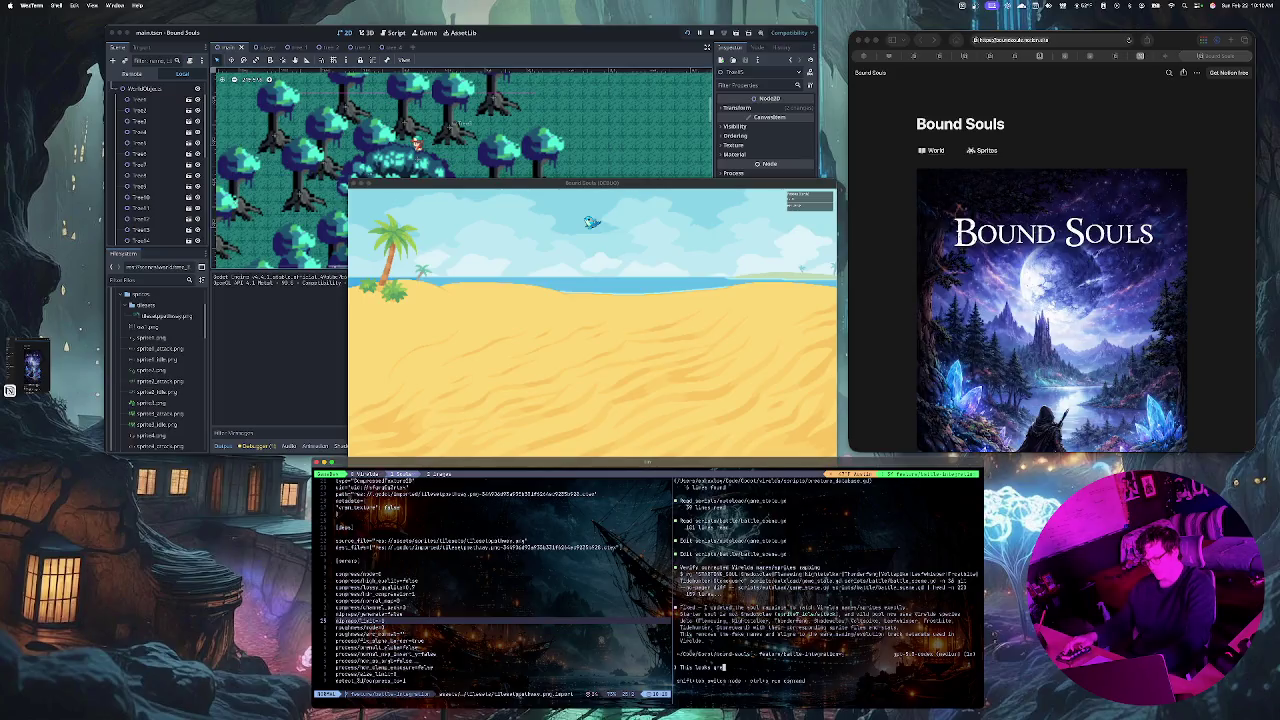
{"action": "type", "text": "eat but"}
{"action": "type", "text": " I need "}
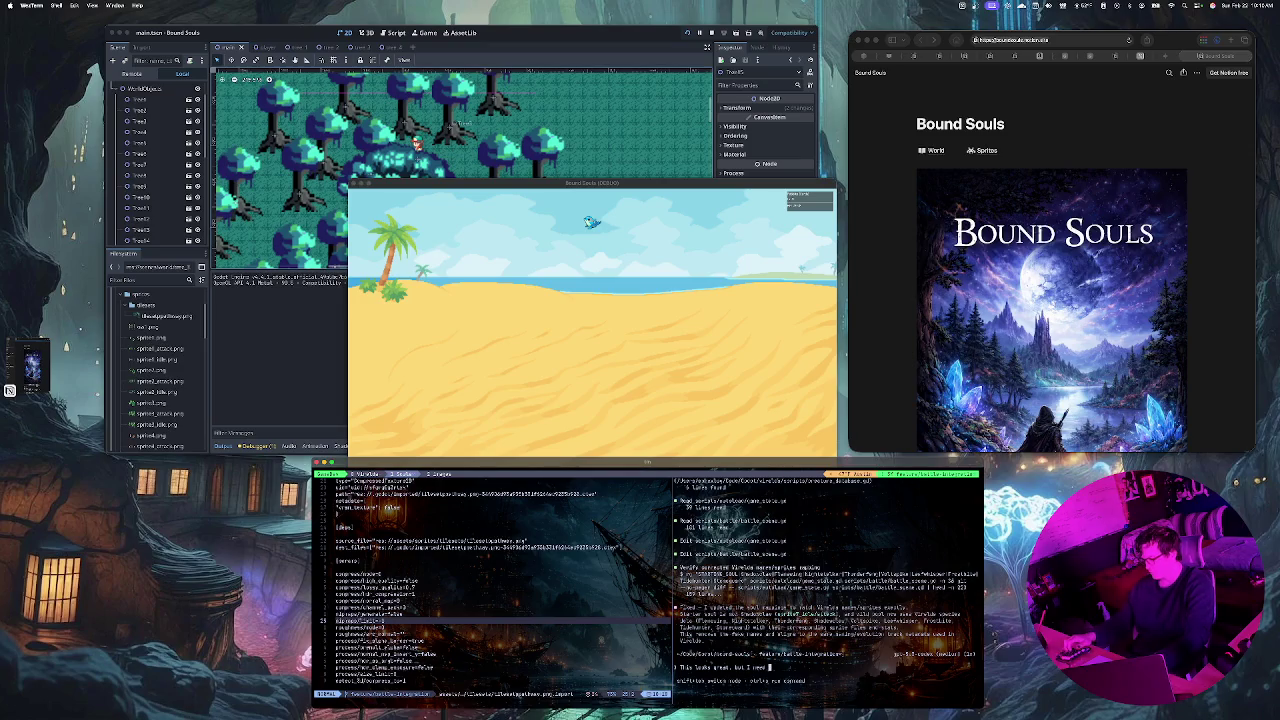
{"action": "type", "text": "you to"}
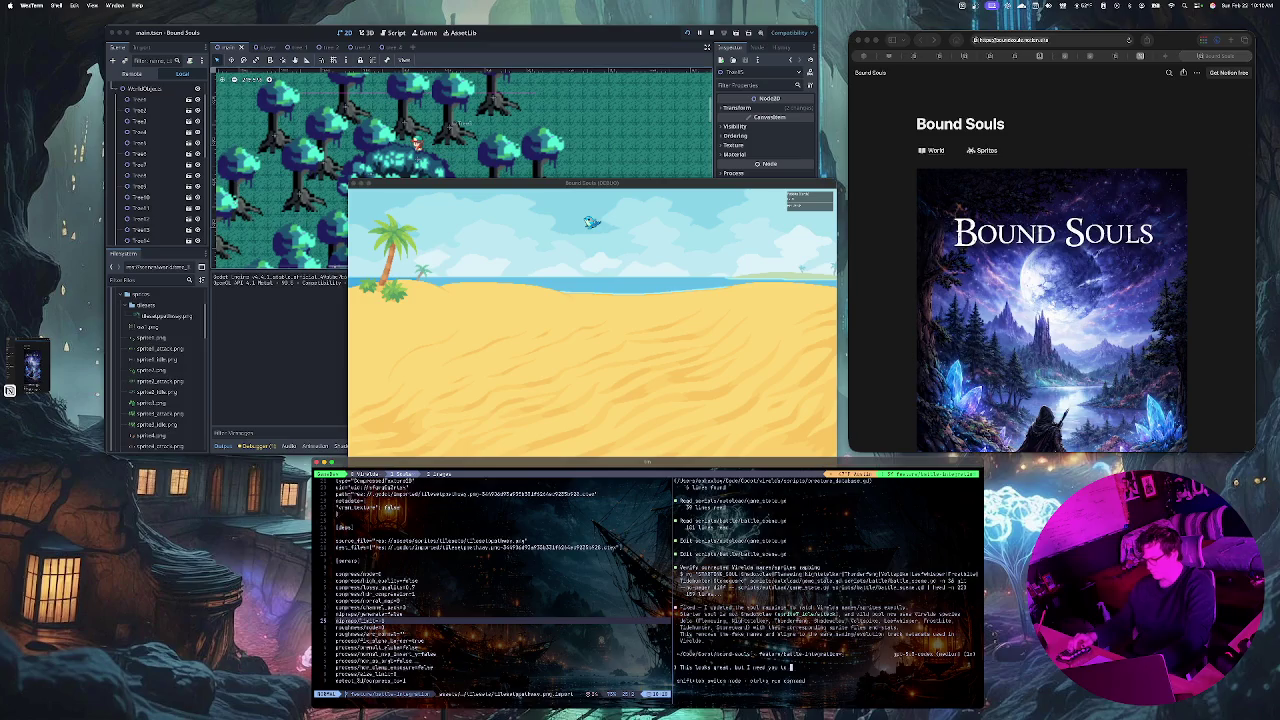
{"action": "type", "text": "d"}
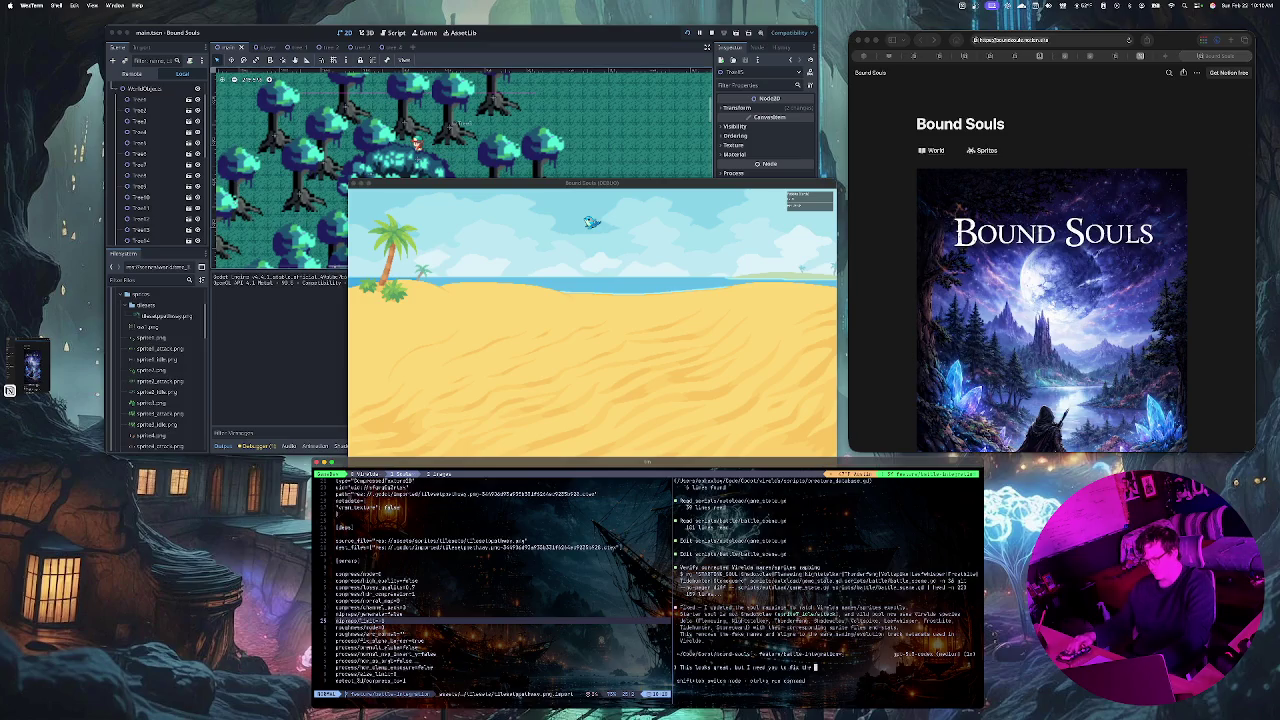
{"action": "type", "text": "sizes"}
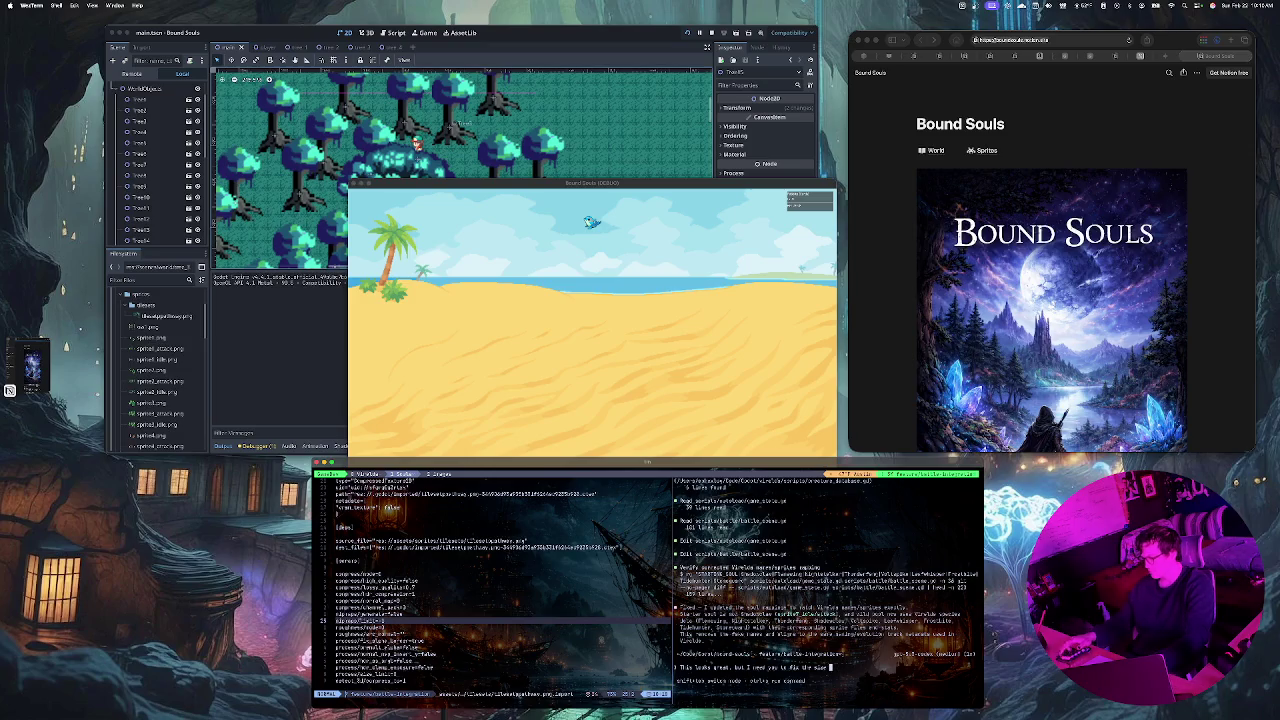
{"action": "type", "text": "  of the sc"}
{"action": "type", "text": "reen UI"}
{"action": "type", "text": " and the"}
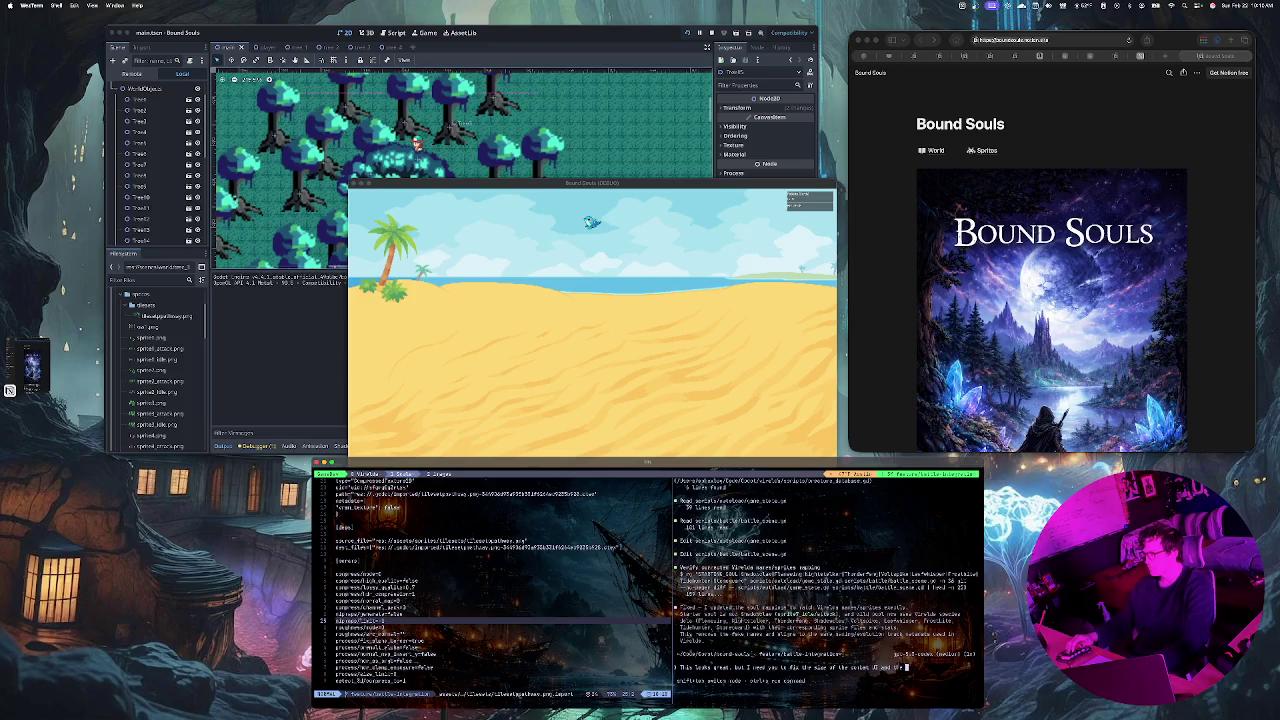
{"action": "key", "text": "BackSpace"}
{"action": "key", "text": "BackSpace"}
{"action": "key", "text": "BackSpace"}
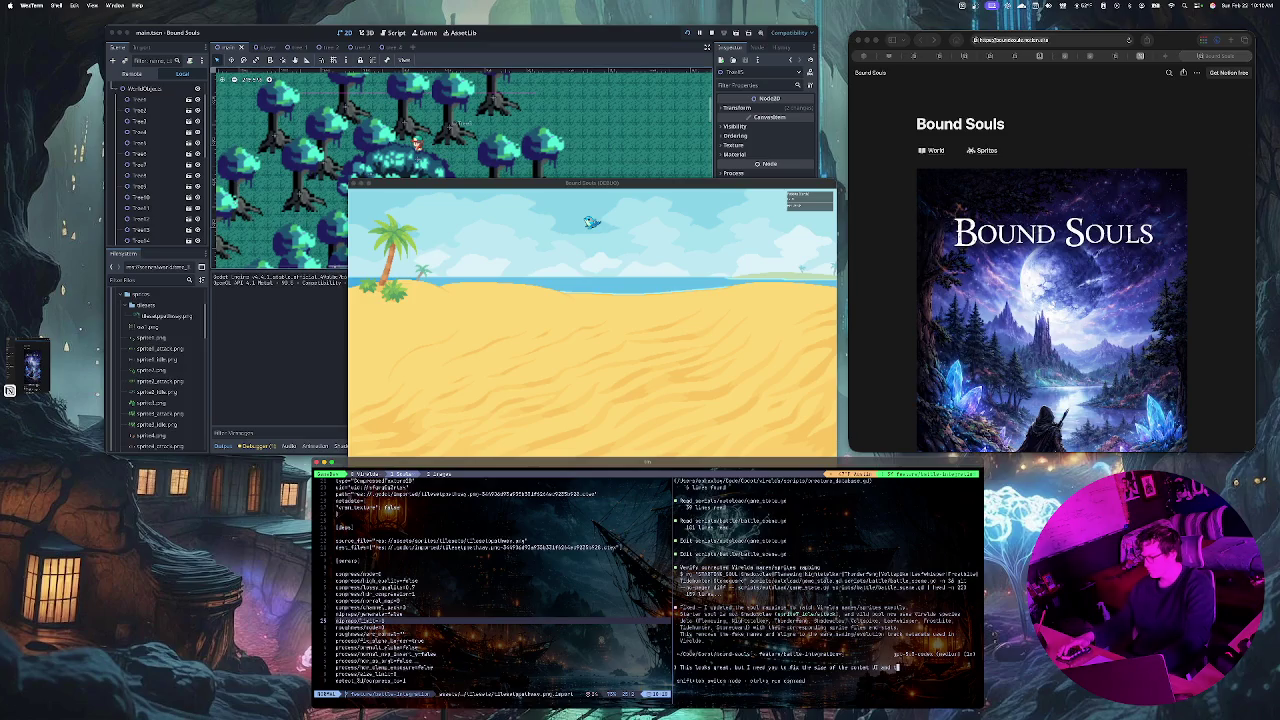
{"action": "type", "text": "butt"}
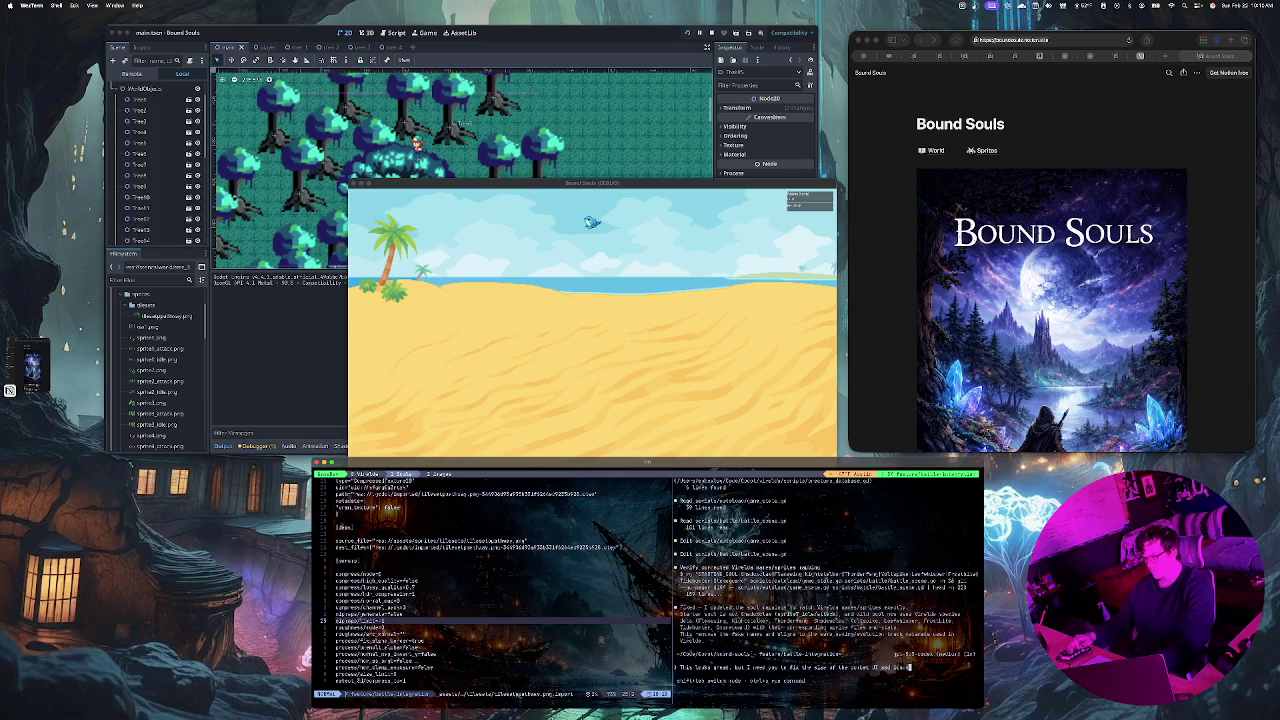
{"action": "type", "text": "ons used"}
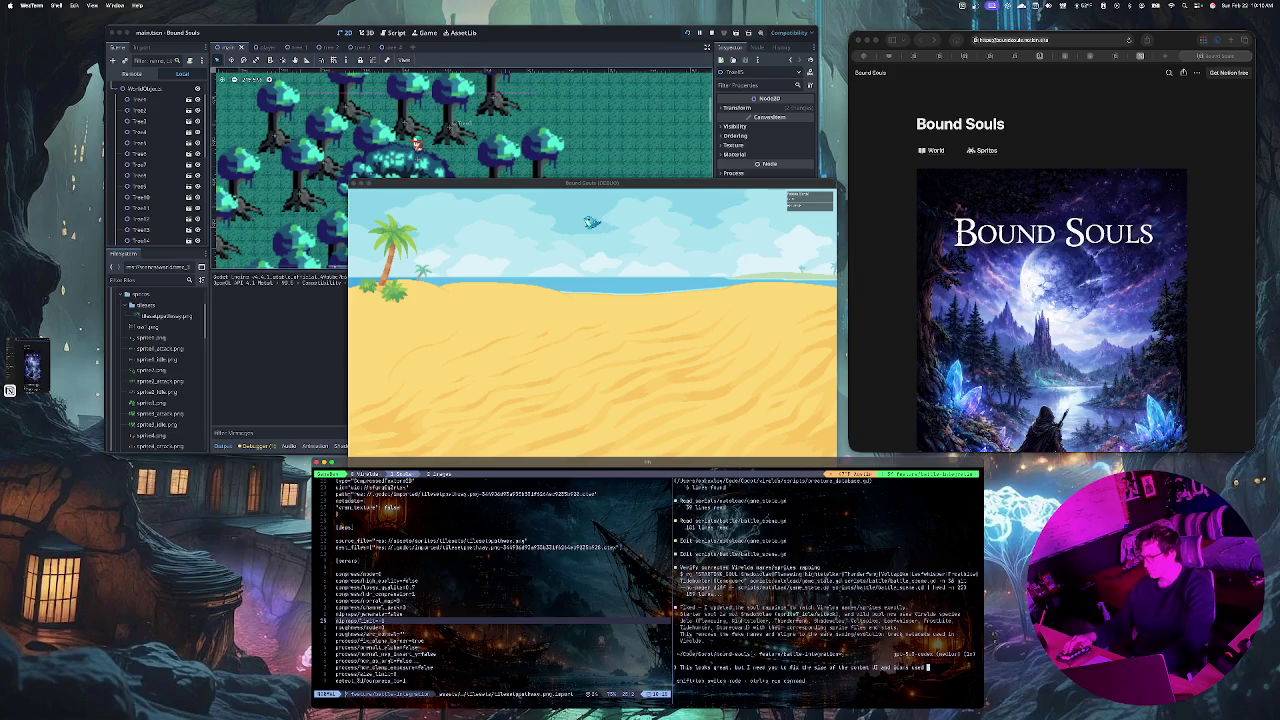
{"action": "type", "text": " ar"}
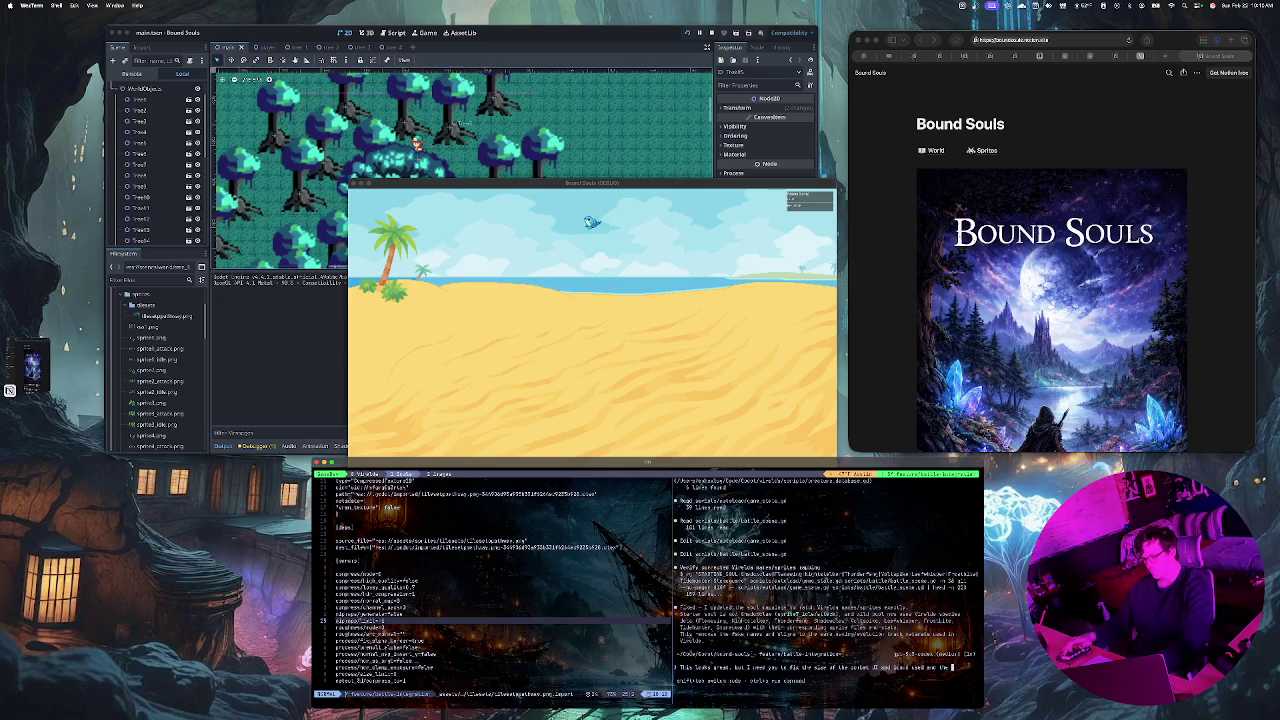
{"action": "type", "text": "size"}
{"action": "type", "text": " of var"}
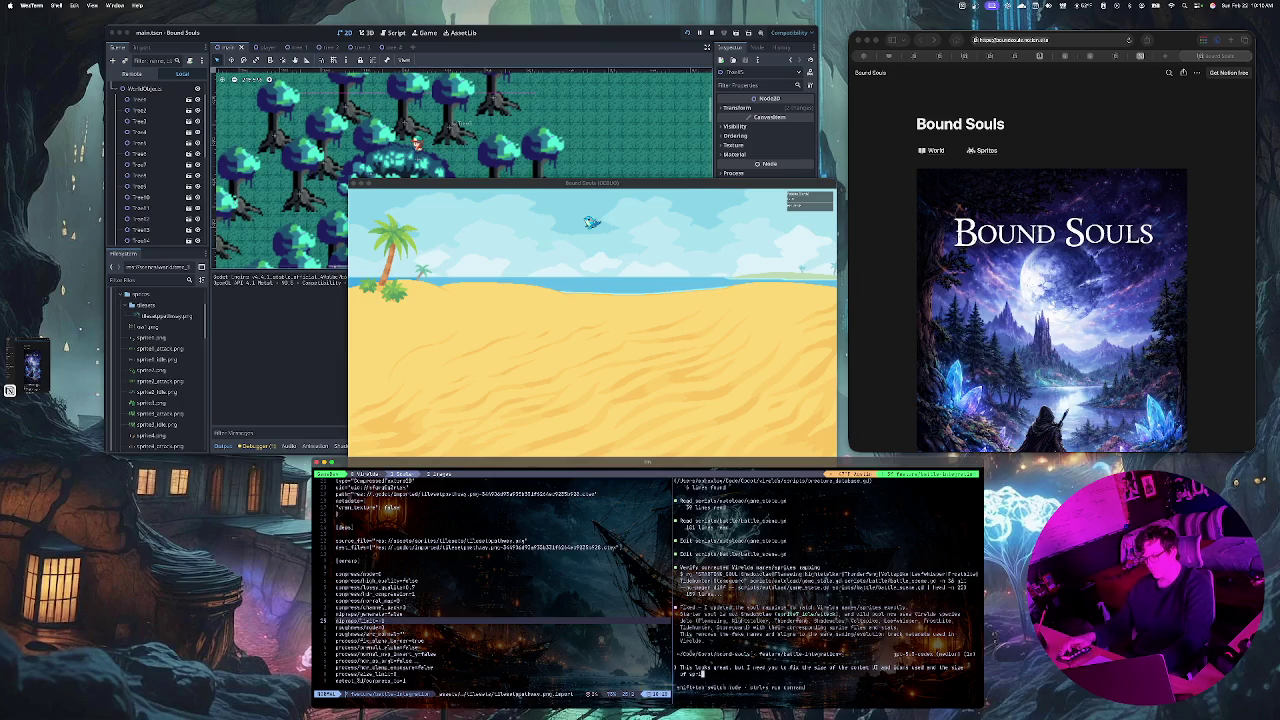
{"action": "type", "text": "ites"}
{"action": "type", "text": " during combat"}
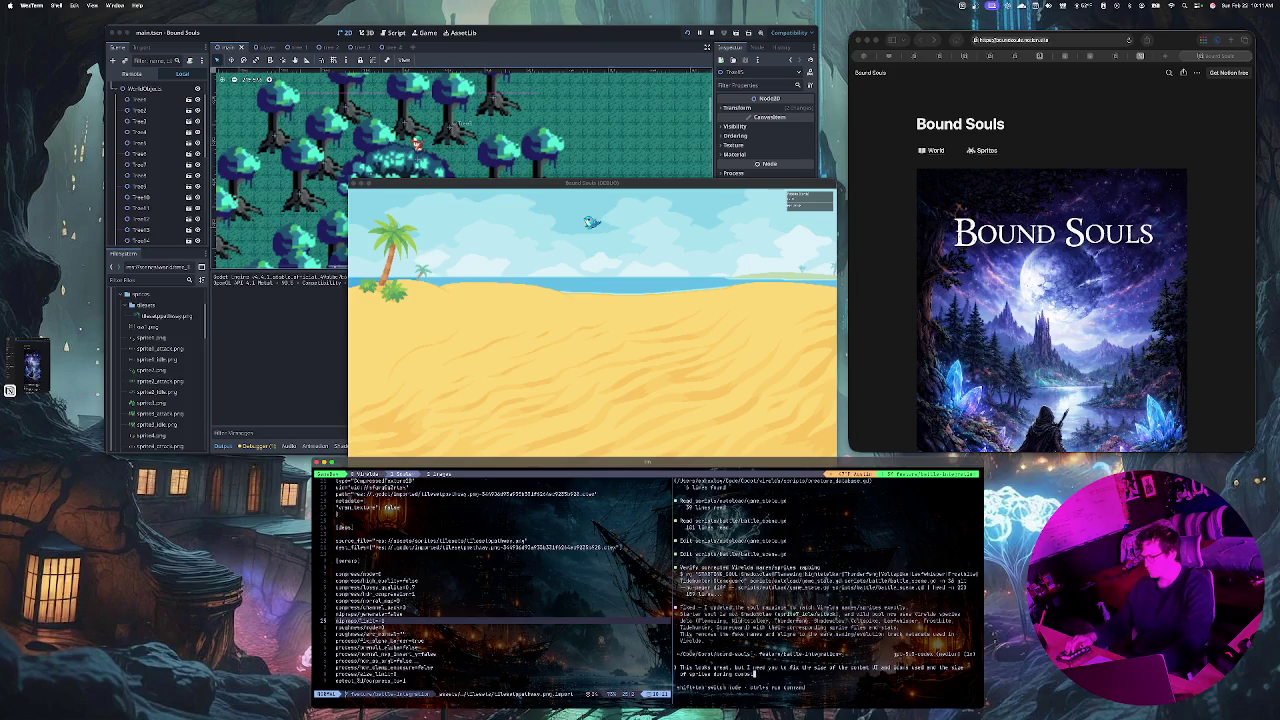
{"action": "type", "text": ", so"}
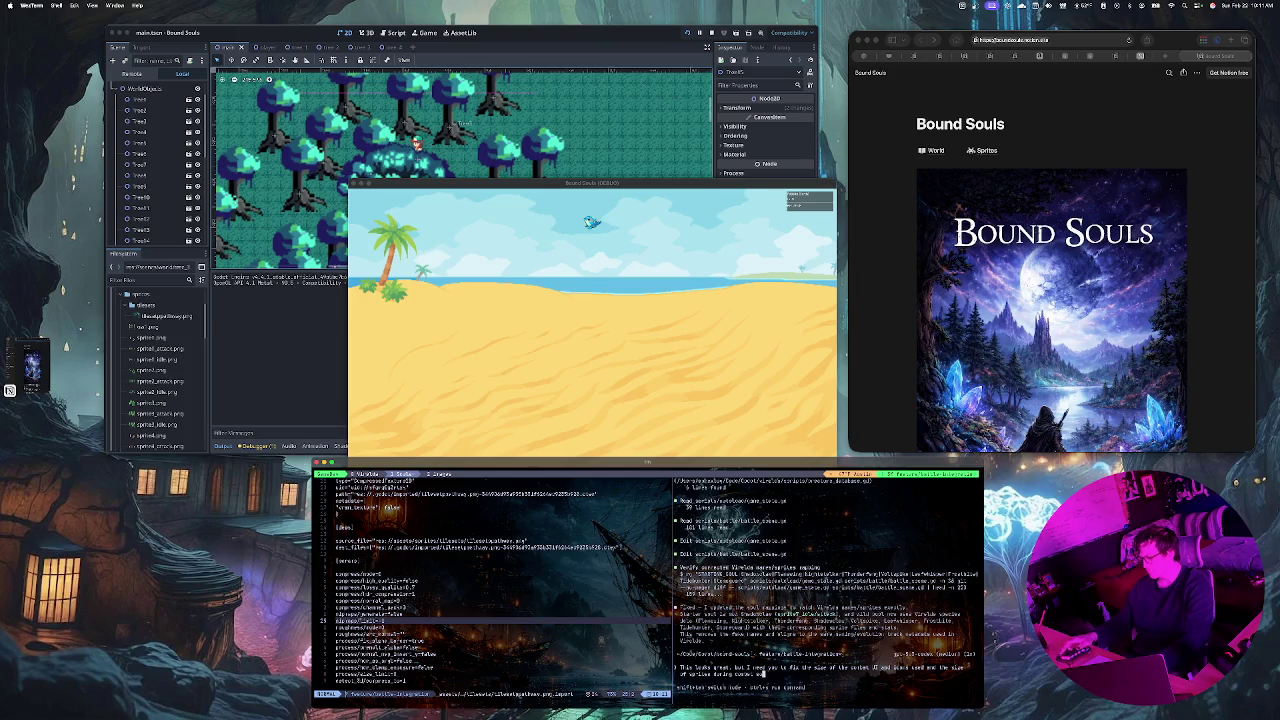
{"action": "type", "text": " they are"}
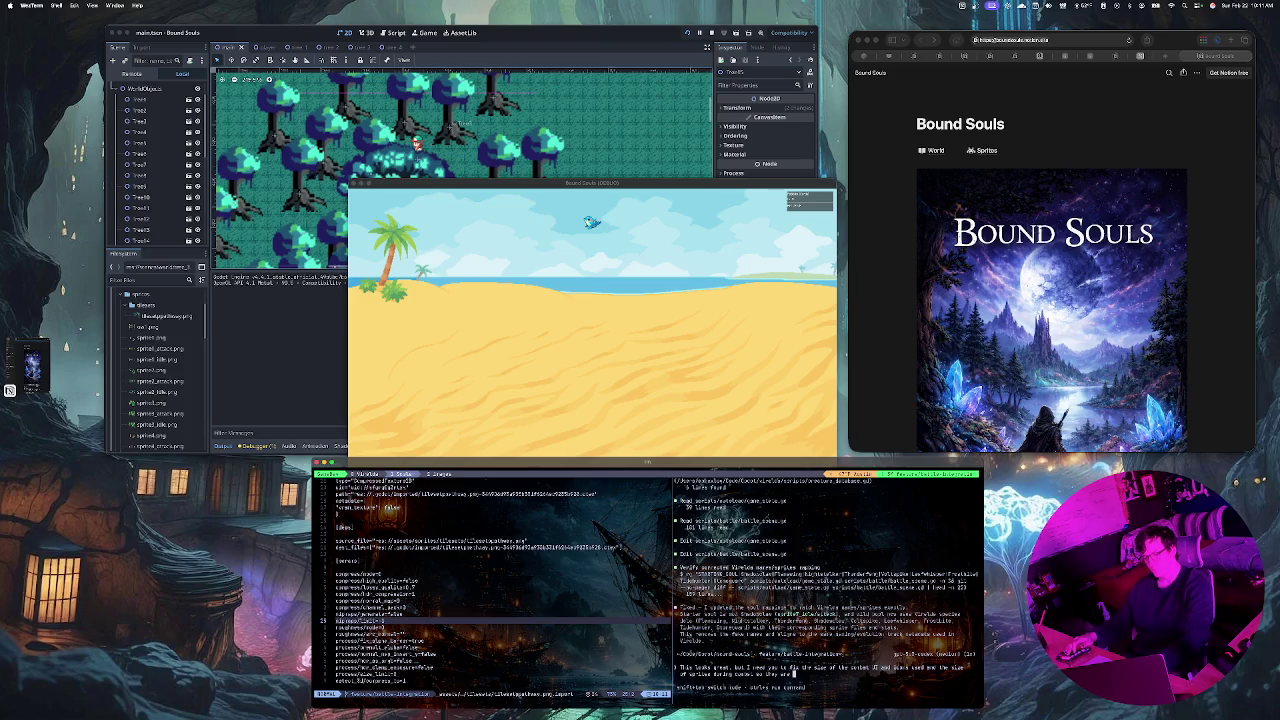
{"action": "type", "text": " the same as"}
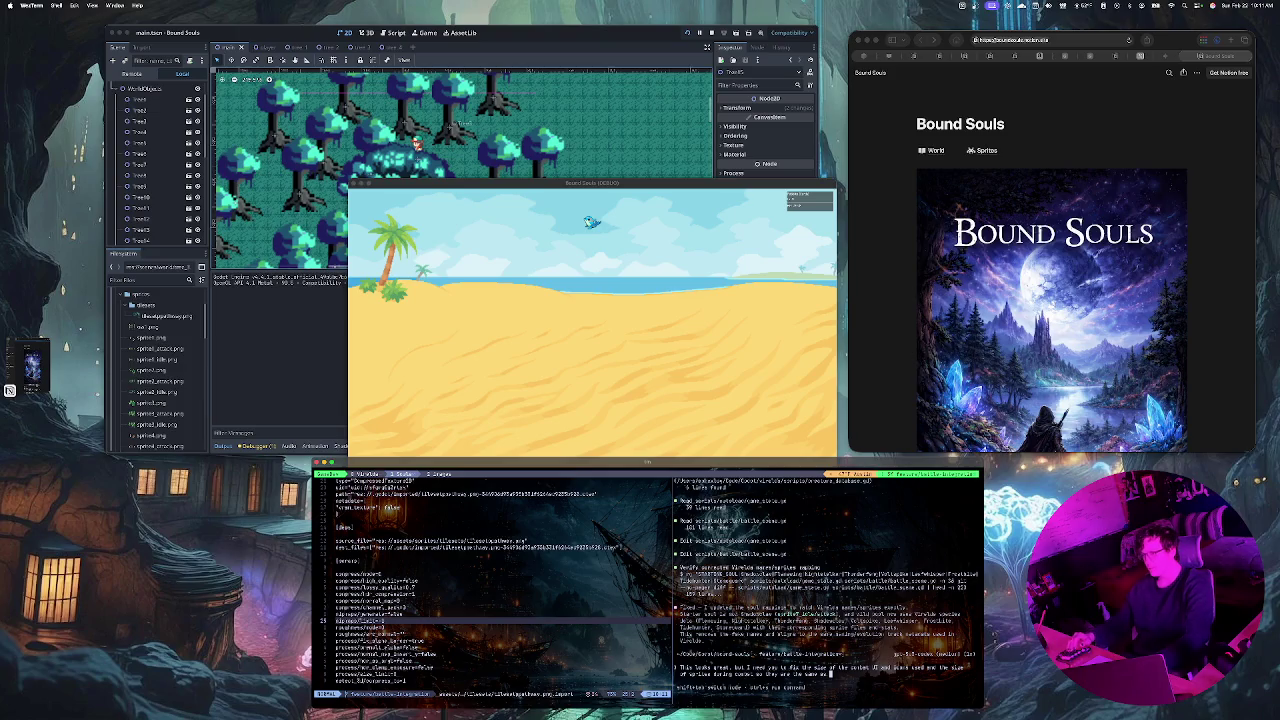
{"action": "type", "text": "cer"}
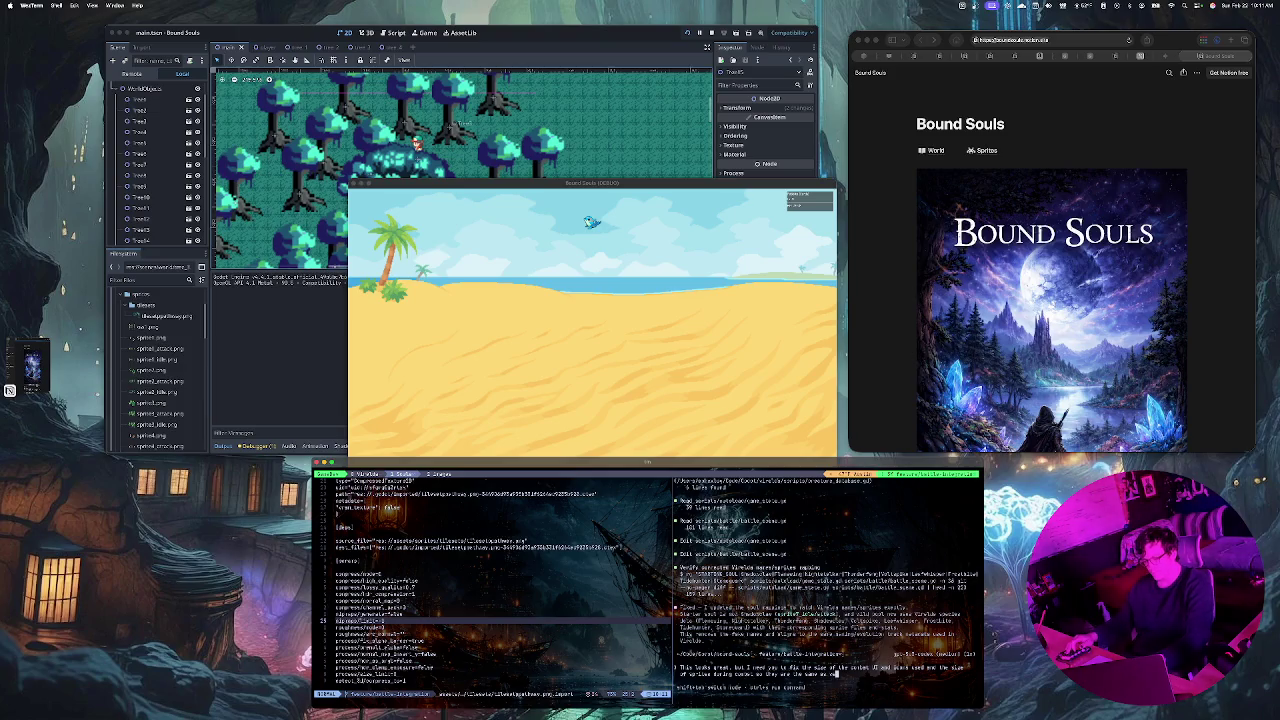
{"action": "type", "text": "tain"}
{"action": "key", "text": "Return"}
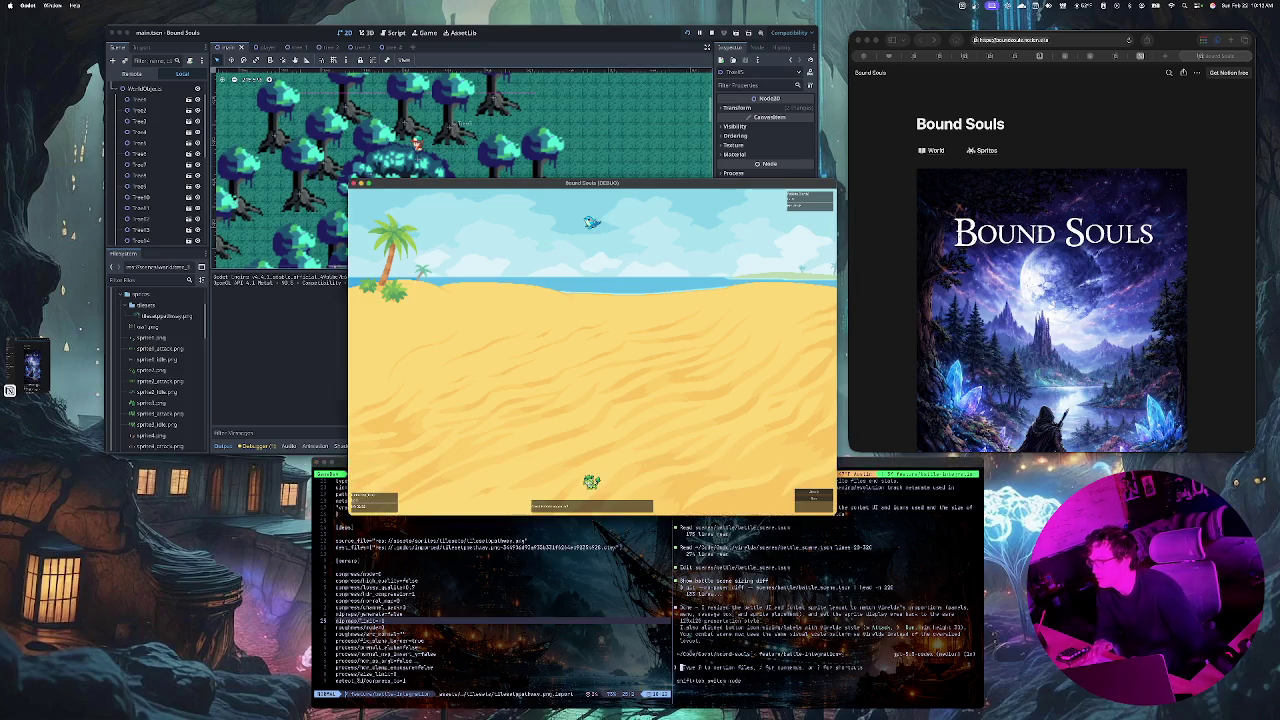
Step: Stop the running debug game and save the current scene
{"action": "key", "text": "super+period"}
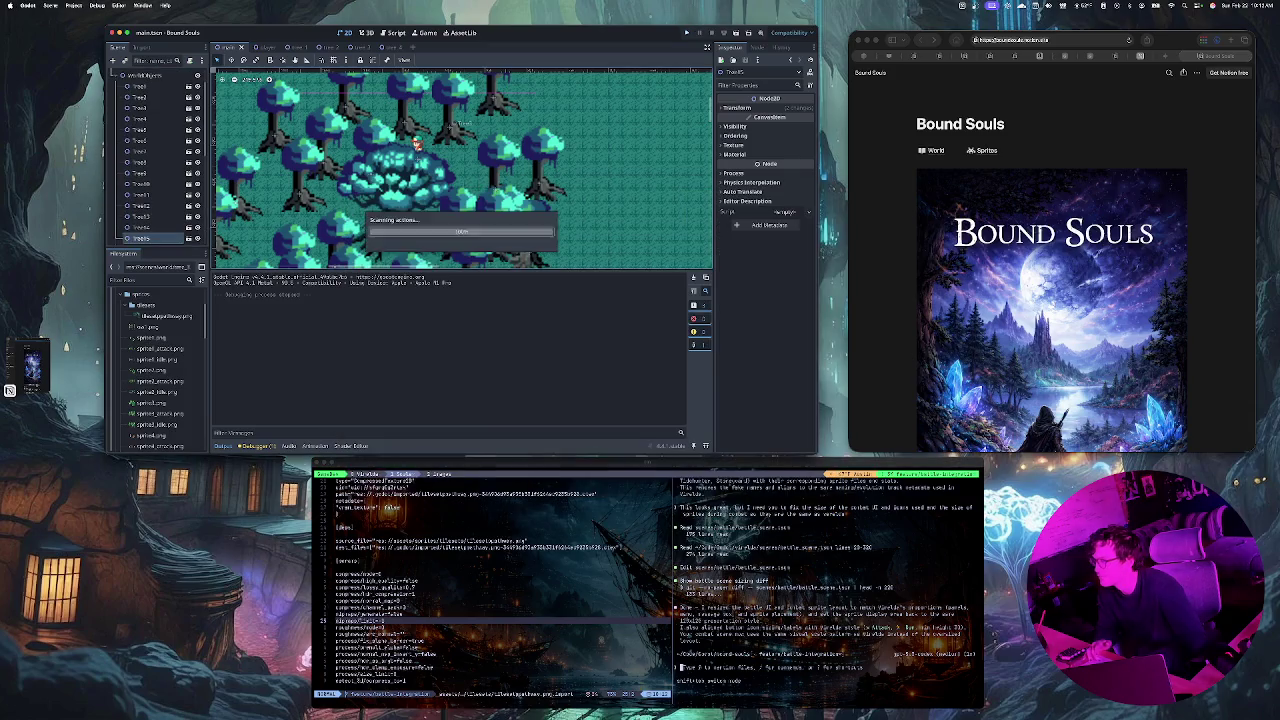
{"action": "key", "text": "super+s"}
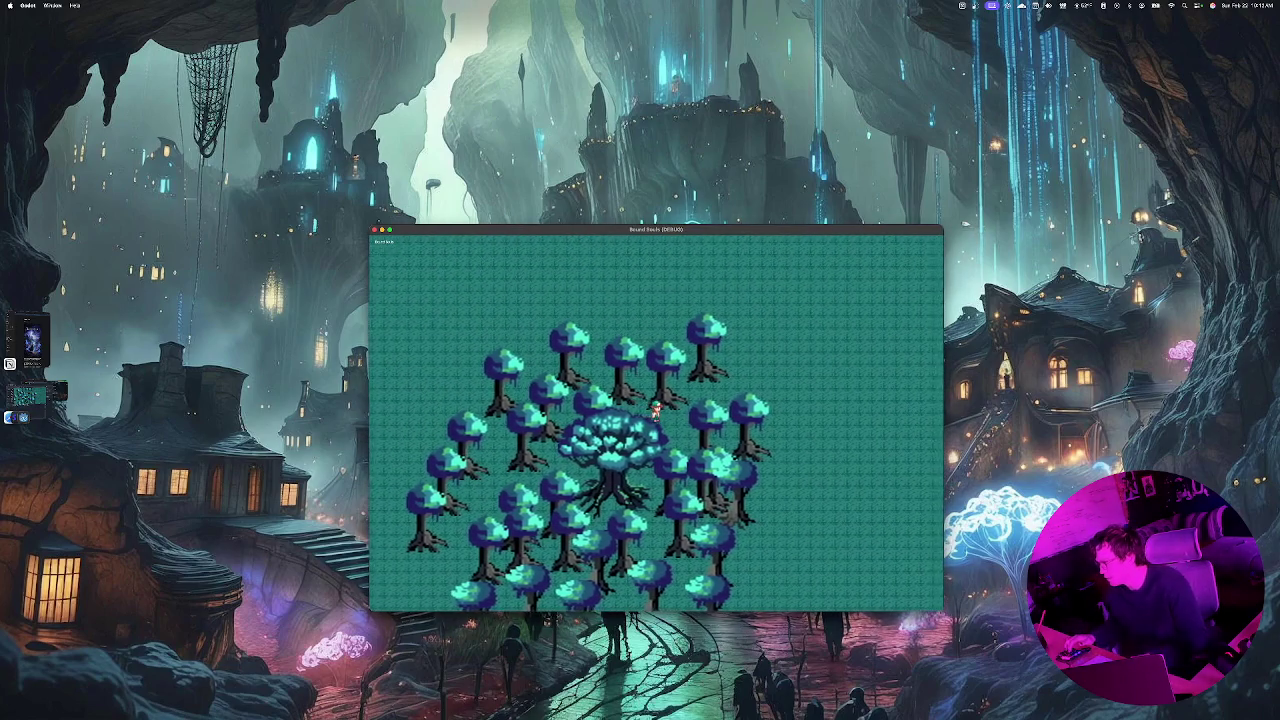
Step: Walk the player right, then up out of the forest into the grassy battle scene
{"action": "key", "text": "d"}
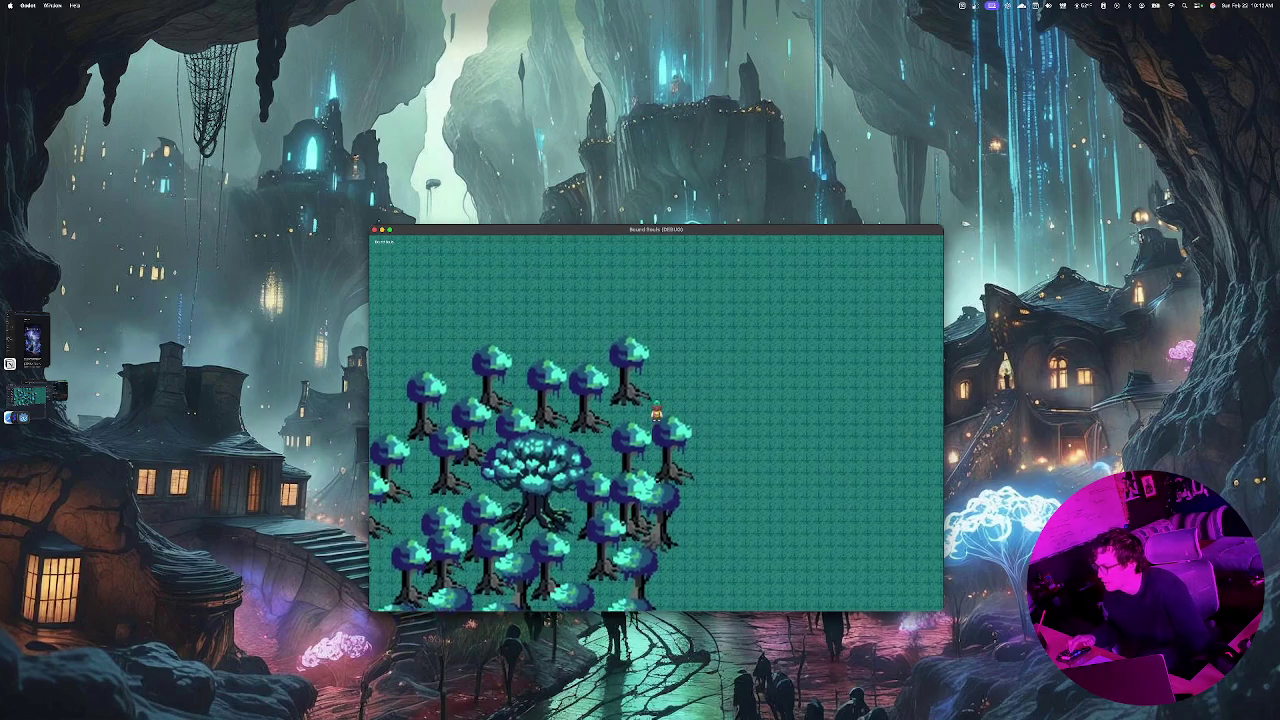
{"action": "key", "text": "w"}
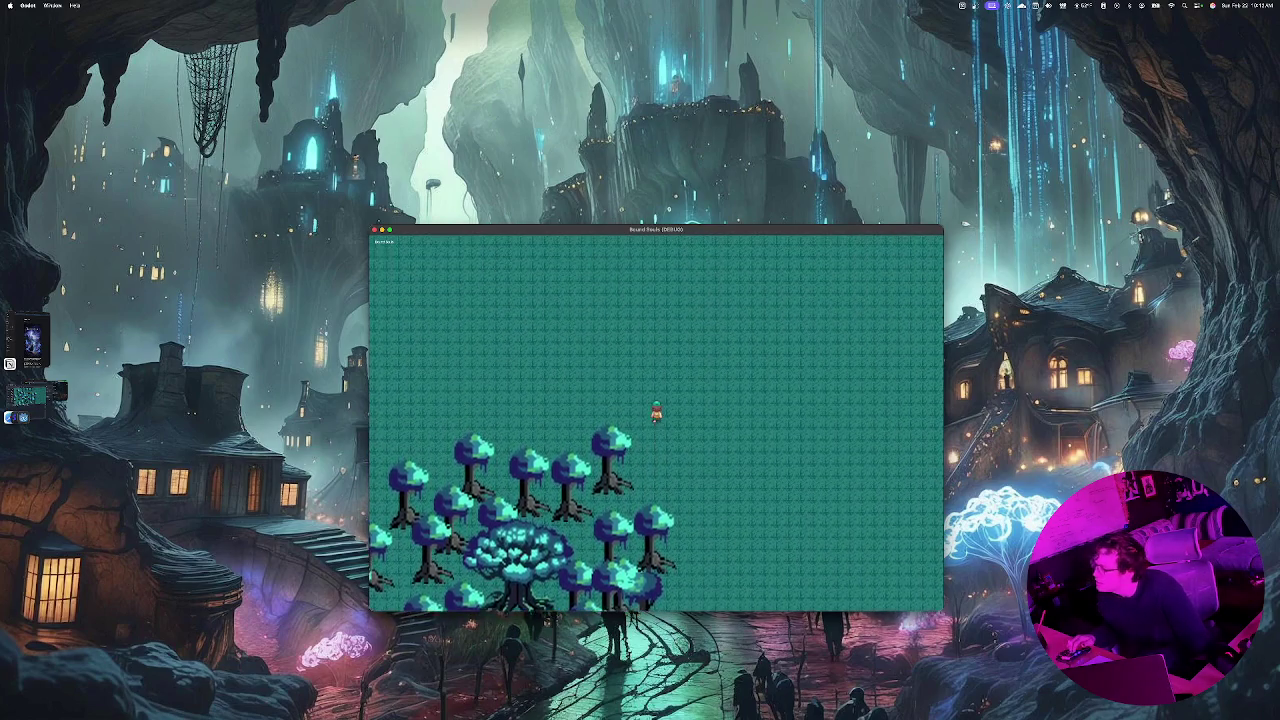
{"action": "key", "text": "w"}
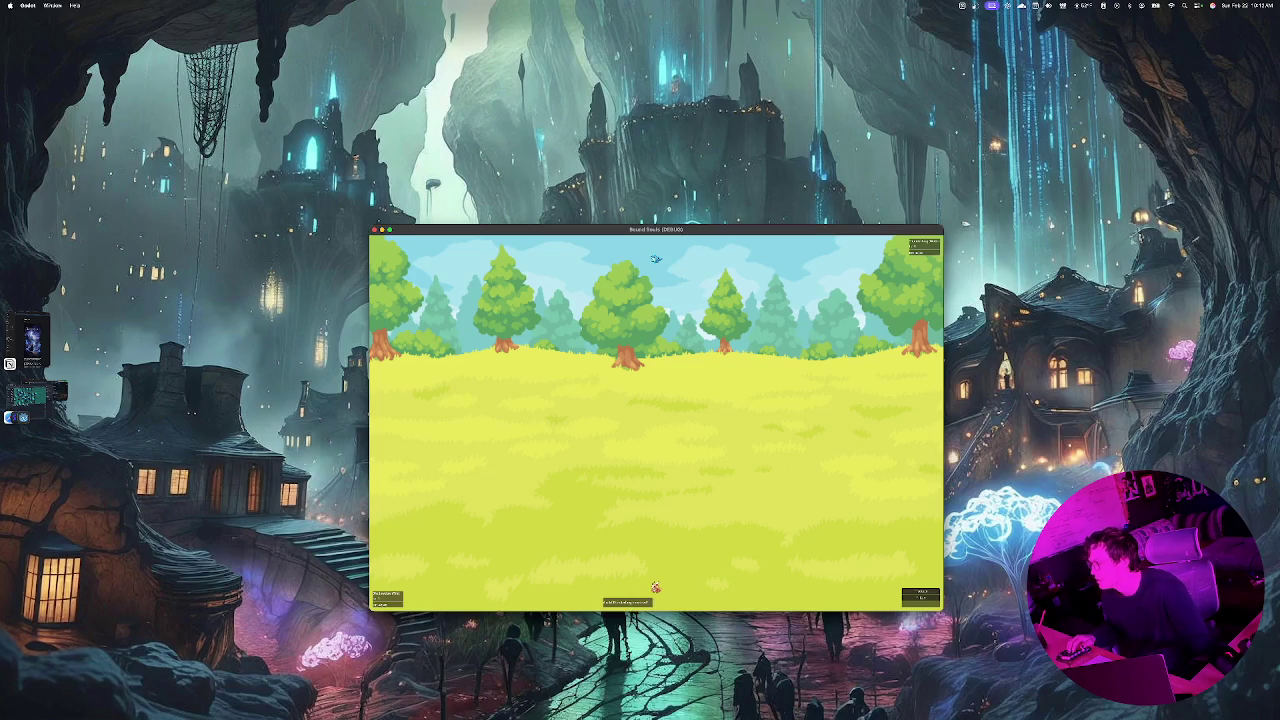
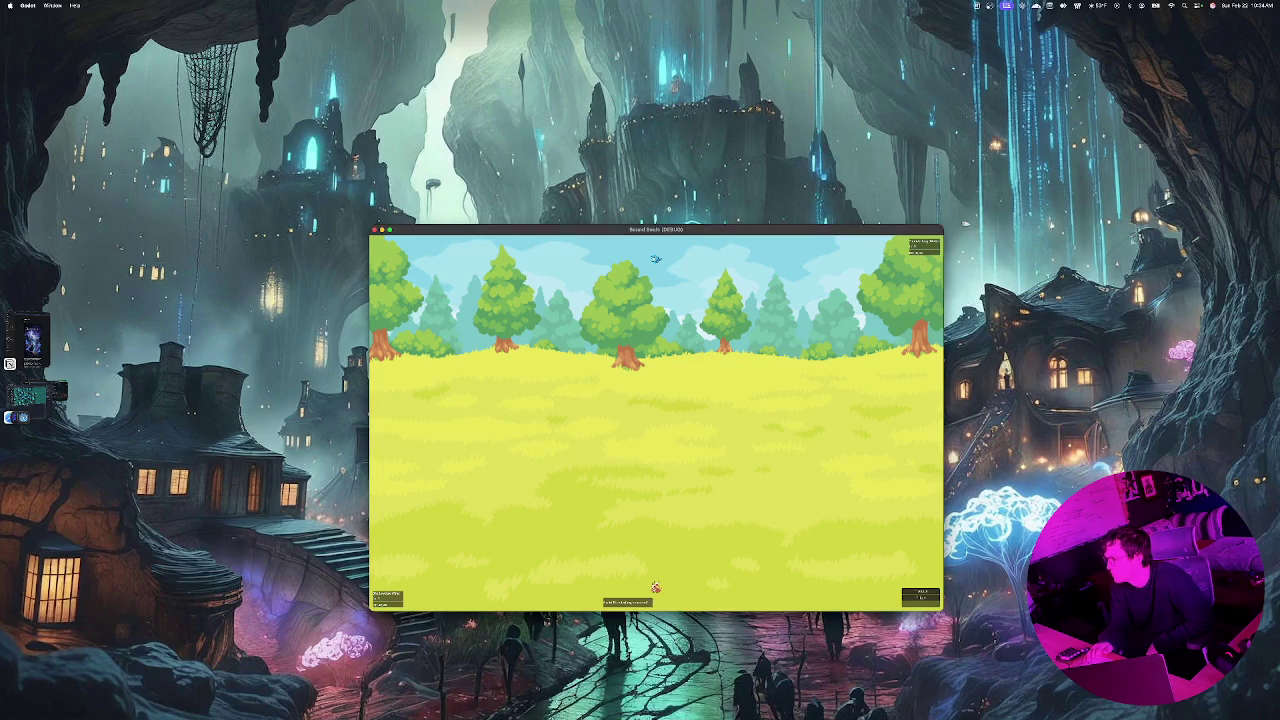
Step: Restart the Bound Souls game, walk the player through the forest, then return to the editor
{"action": "key", "text": "super+q"}
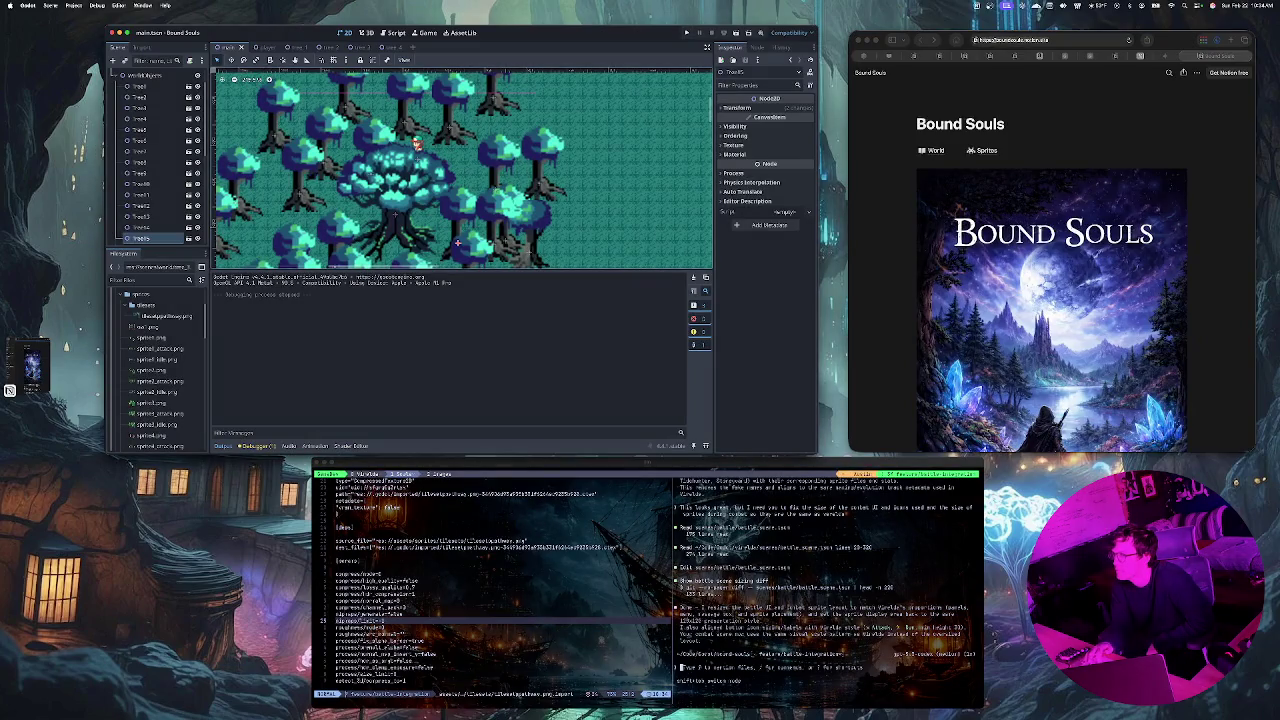
{"action": "key", "text": "super+s"}
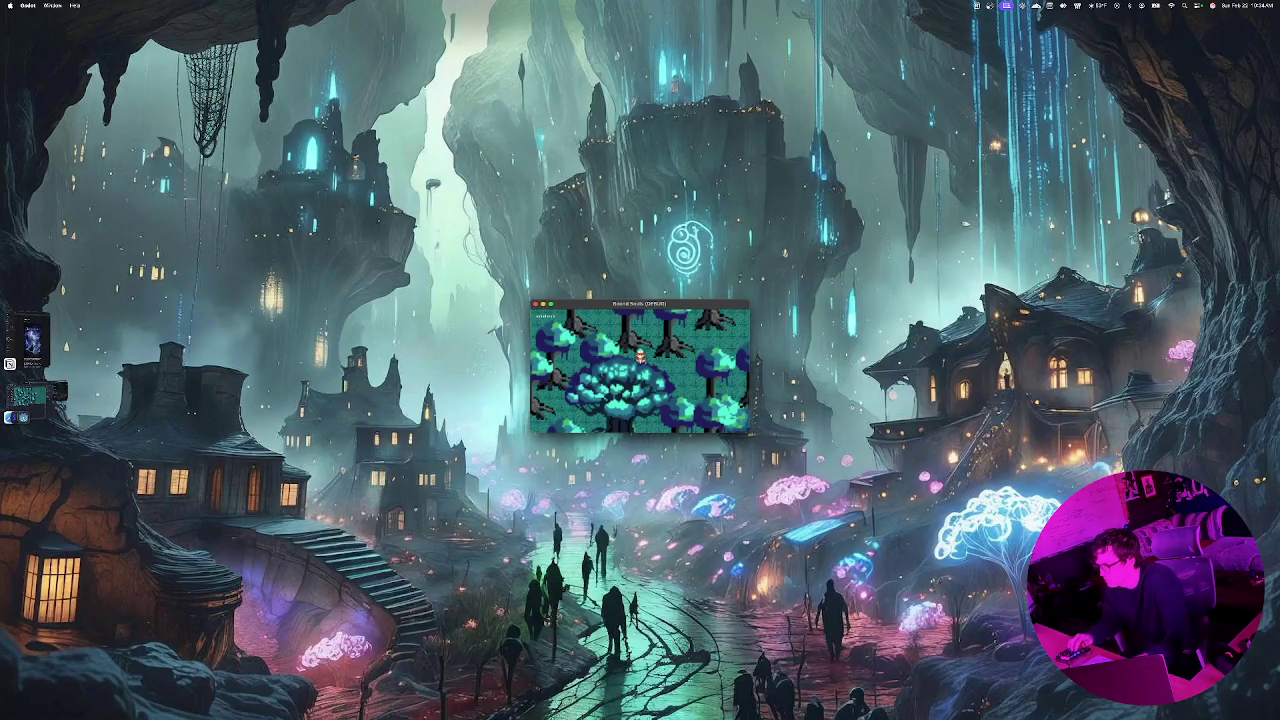
{"action": "key", "text": "Right"}
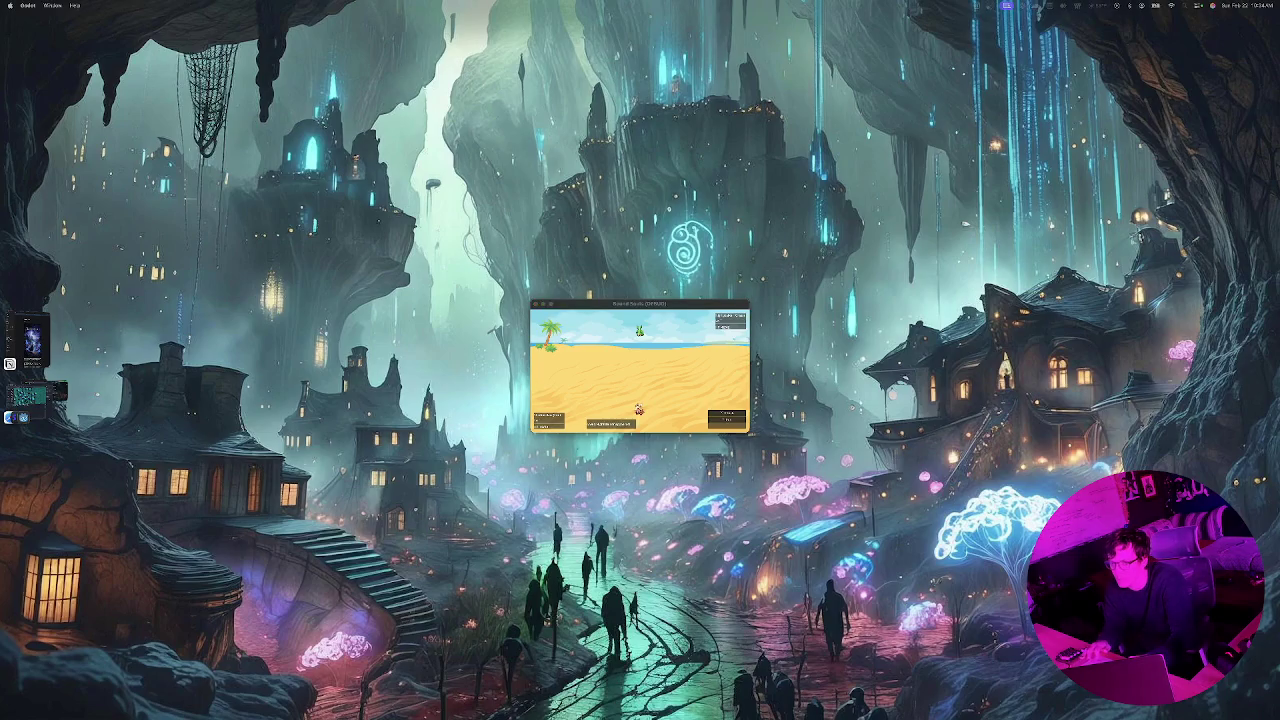
{"action": "left_click", "coordinate": [28, 395]}
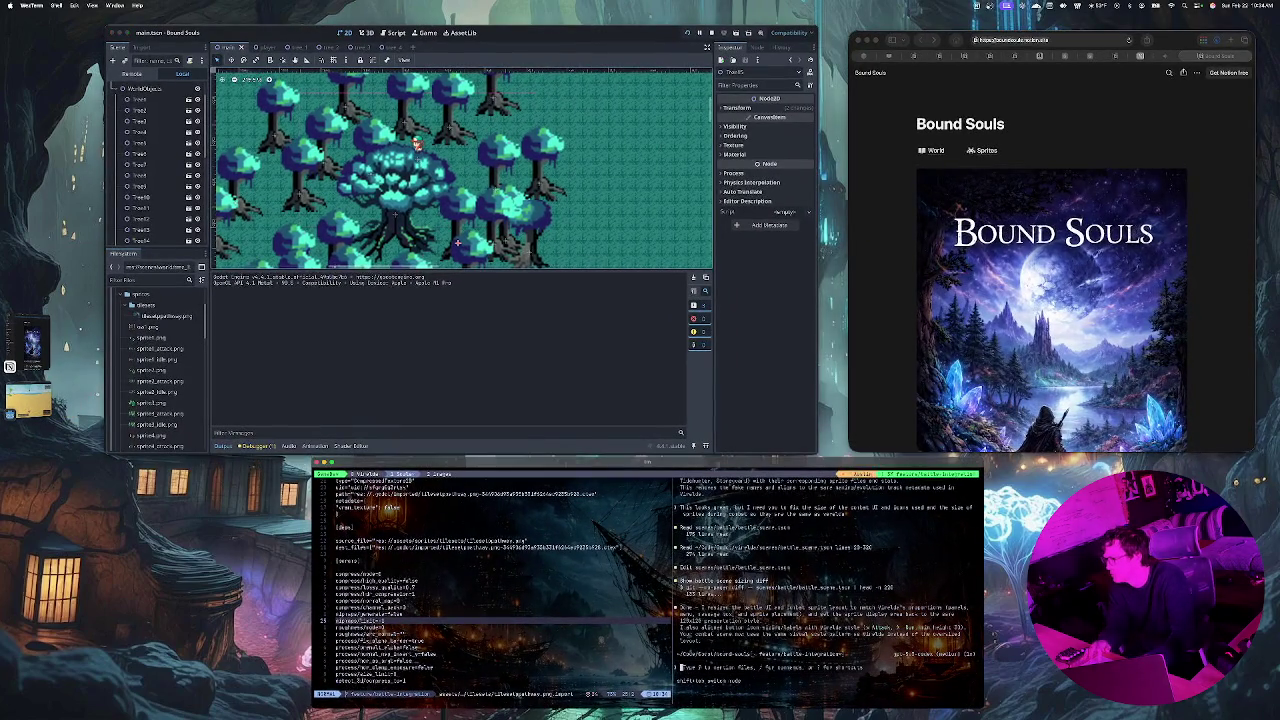
Step: Tell the AI agent the battle scene is still too small and should be bigger to fit the screen
{"action": "type", "text": "run the"}
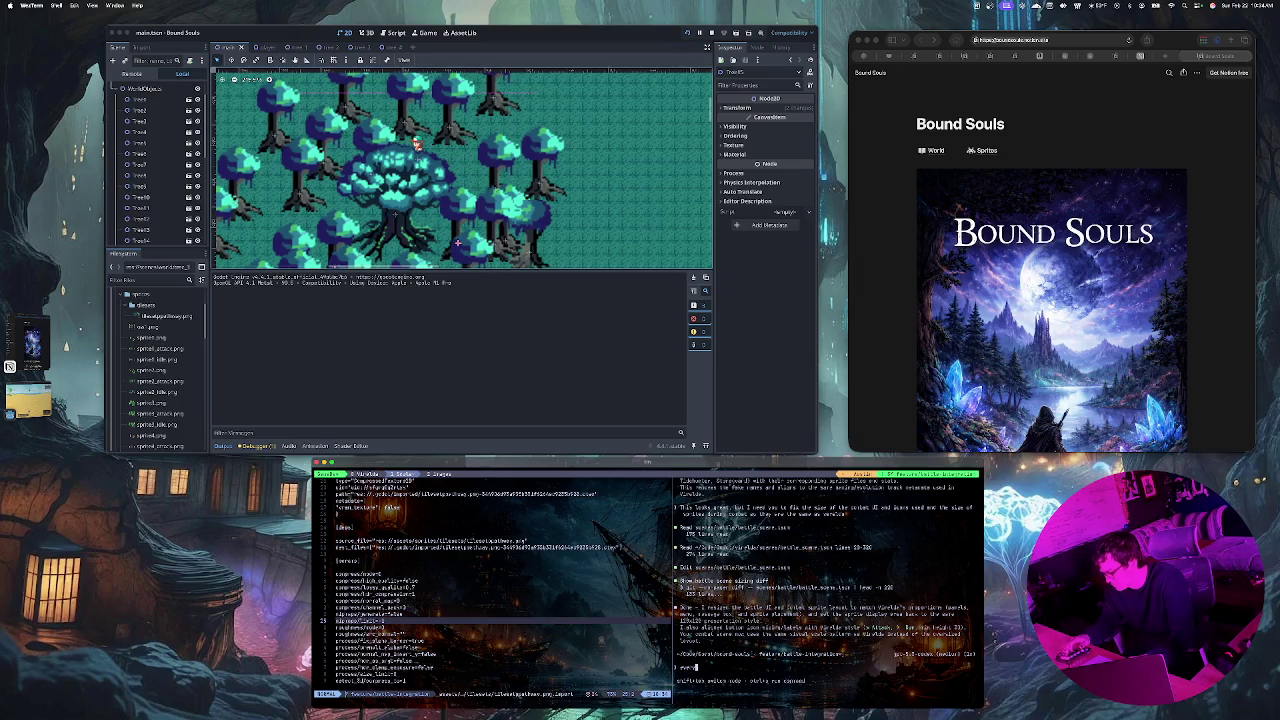
{"action": "type", "text": " is"}
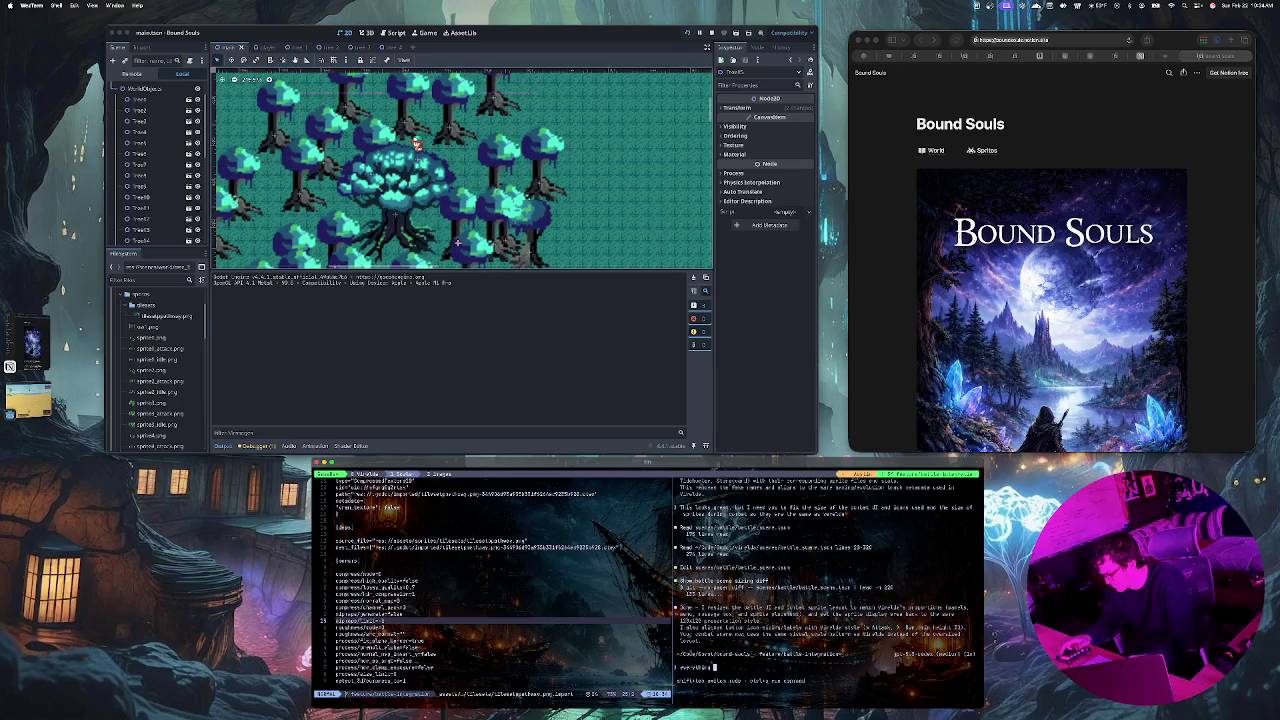
{"action": "type", "text": " stil"}
{"action": "type", "text": "l super sm"}
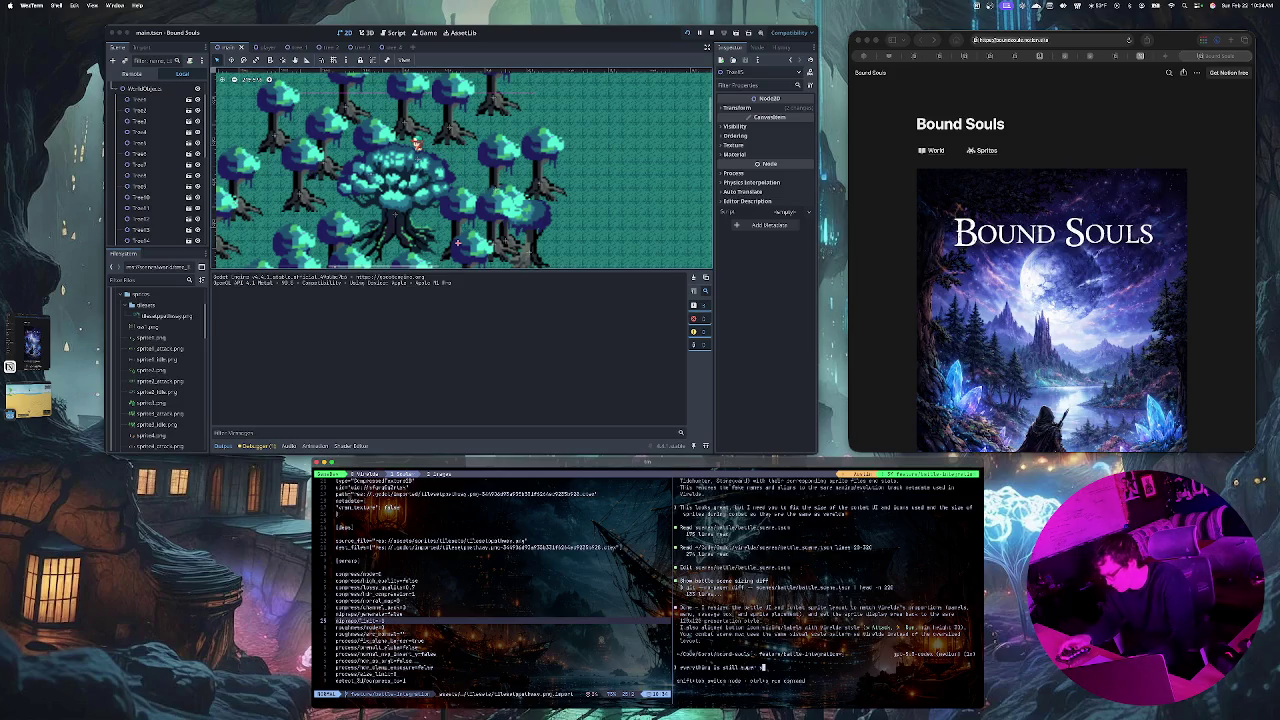
{"action": "type", "text": "all. I "}
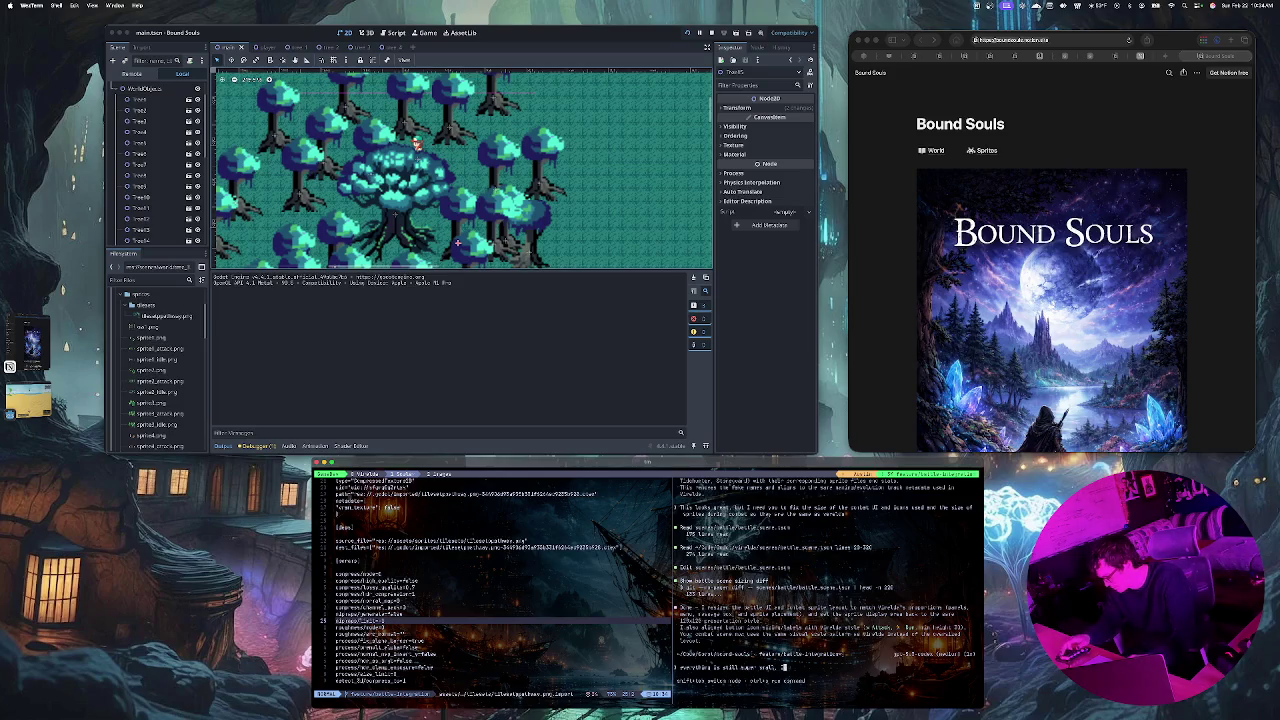
{"action": "type", "text": "me"}
{"action": "type", "text": " it to m"}
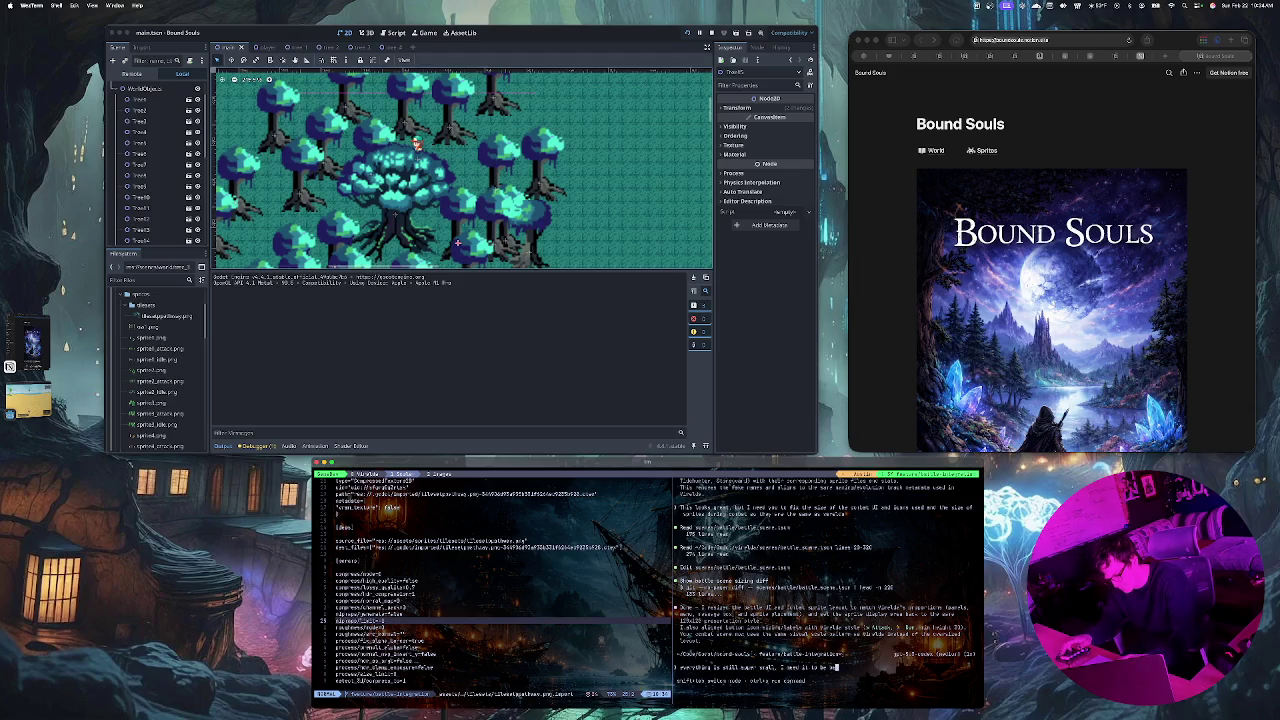
{"action": "type", "text": "igger and"}
{"action": "type", "text": " fi"}
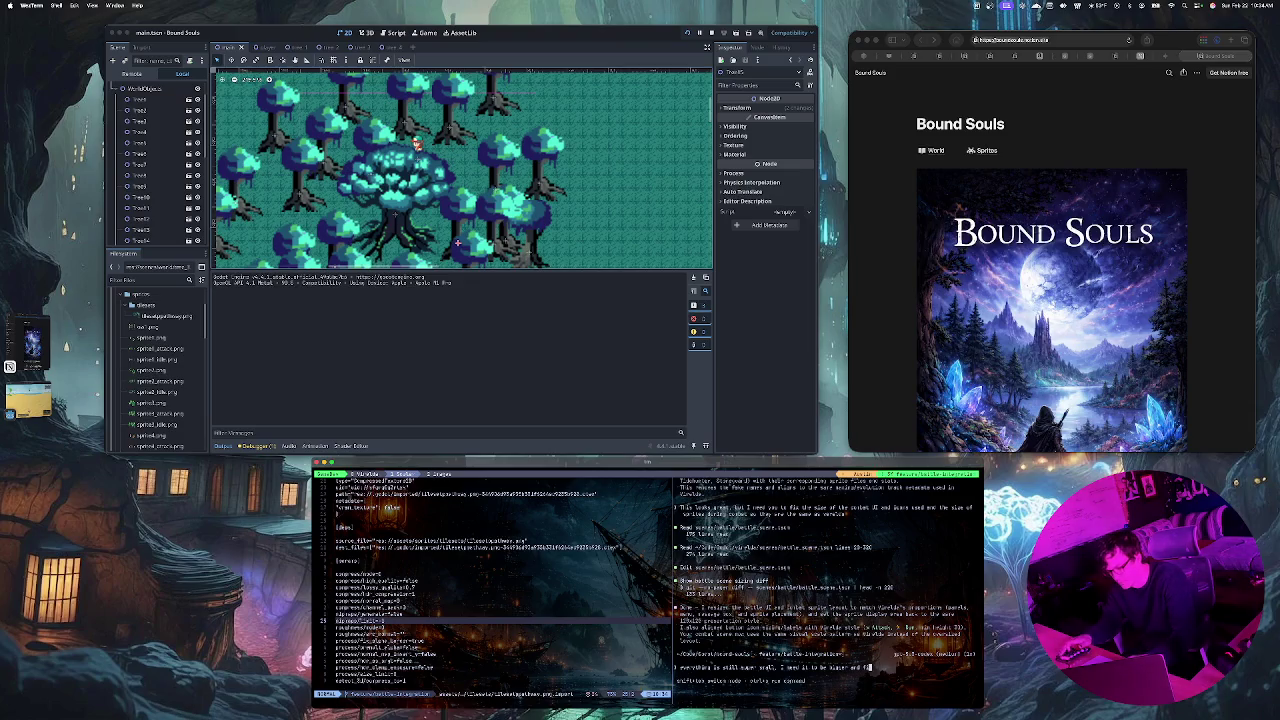
{"action": "type", "text": "t to the scre"}
{"action": "type", "text": "en bet"}
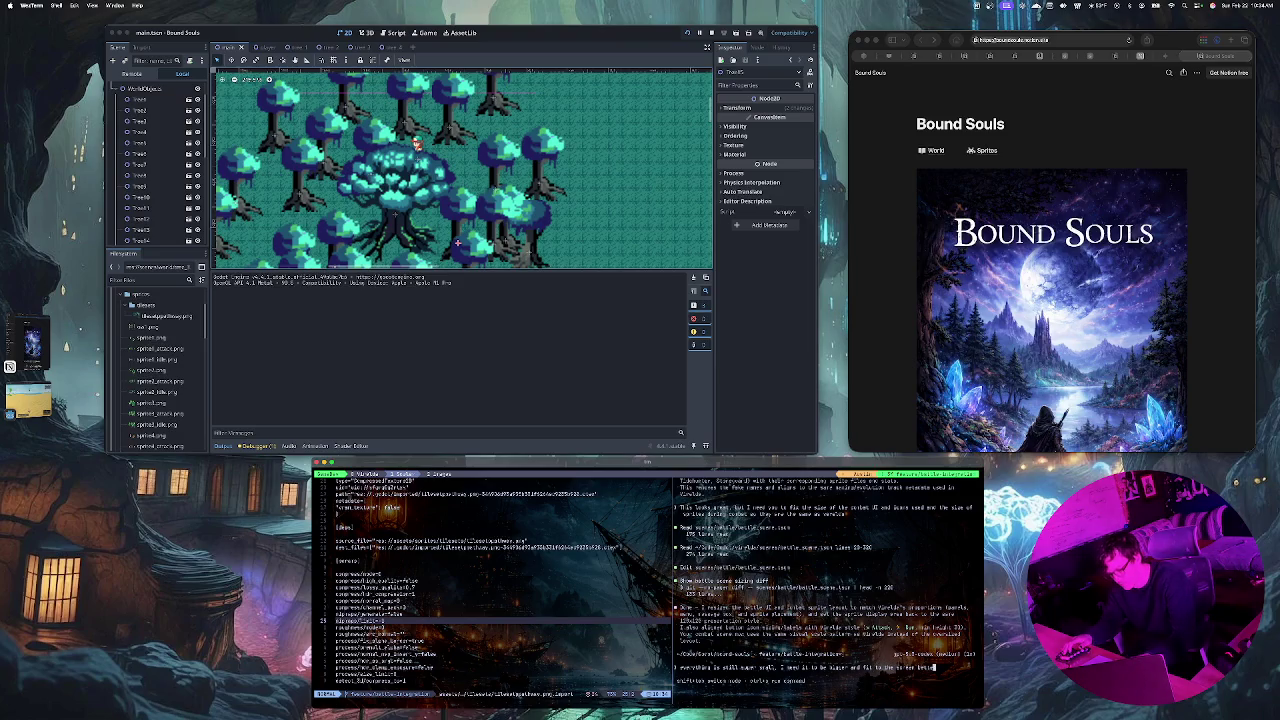
{"action": "key", "text": "Return"}
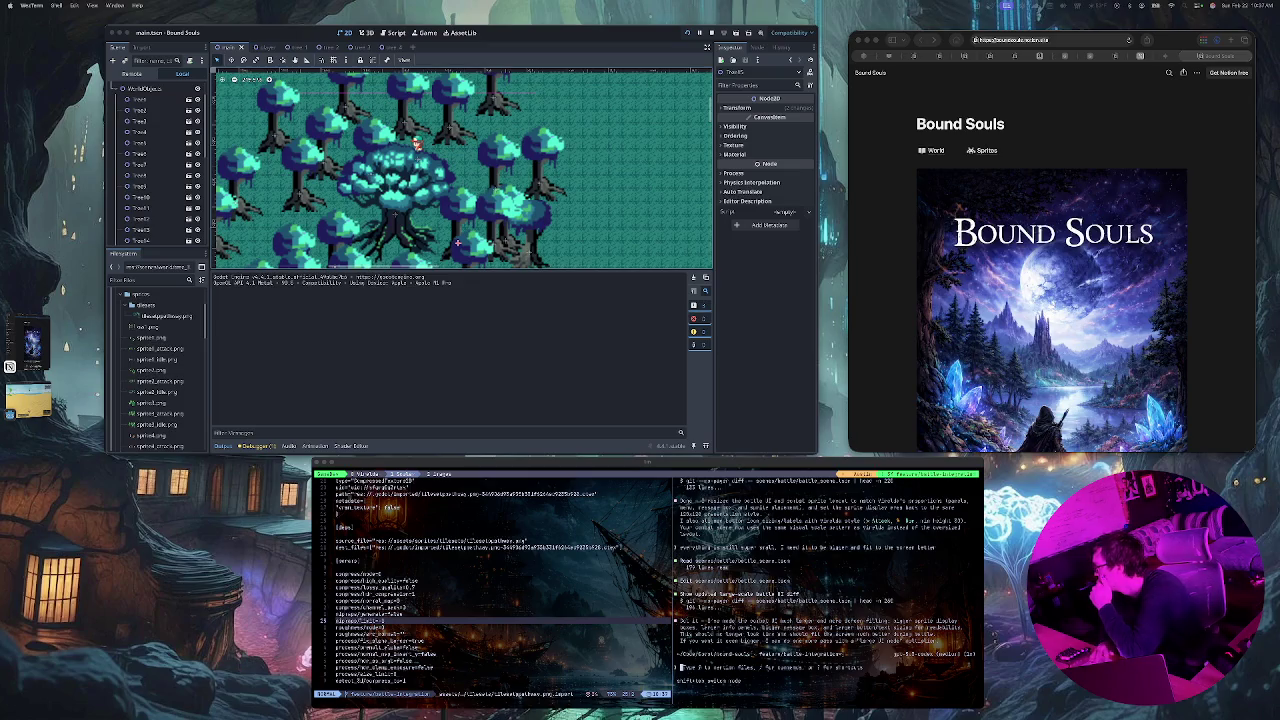
Step: Dismiss the running game window and bring focus back to the Godot editor
{"action": "key", "text": "super+Tab"}
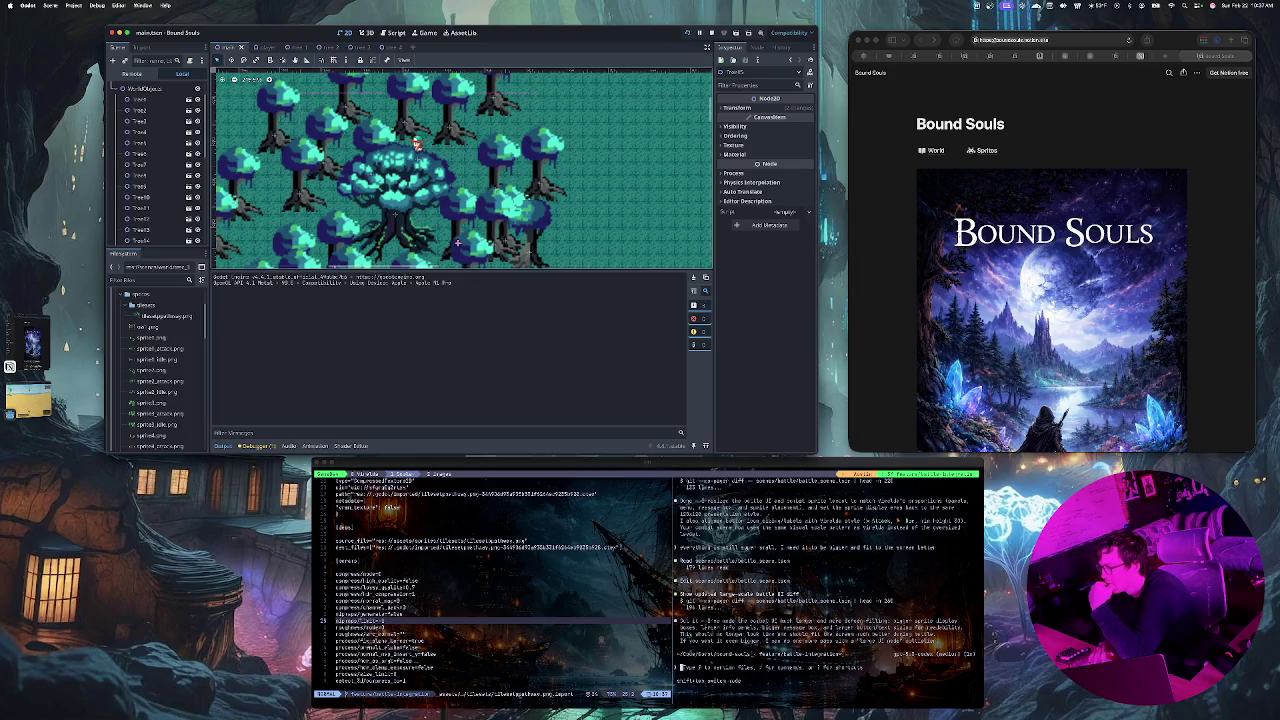
{"action": "key", "text": "super+Tab"}
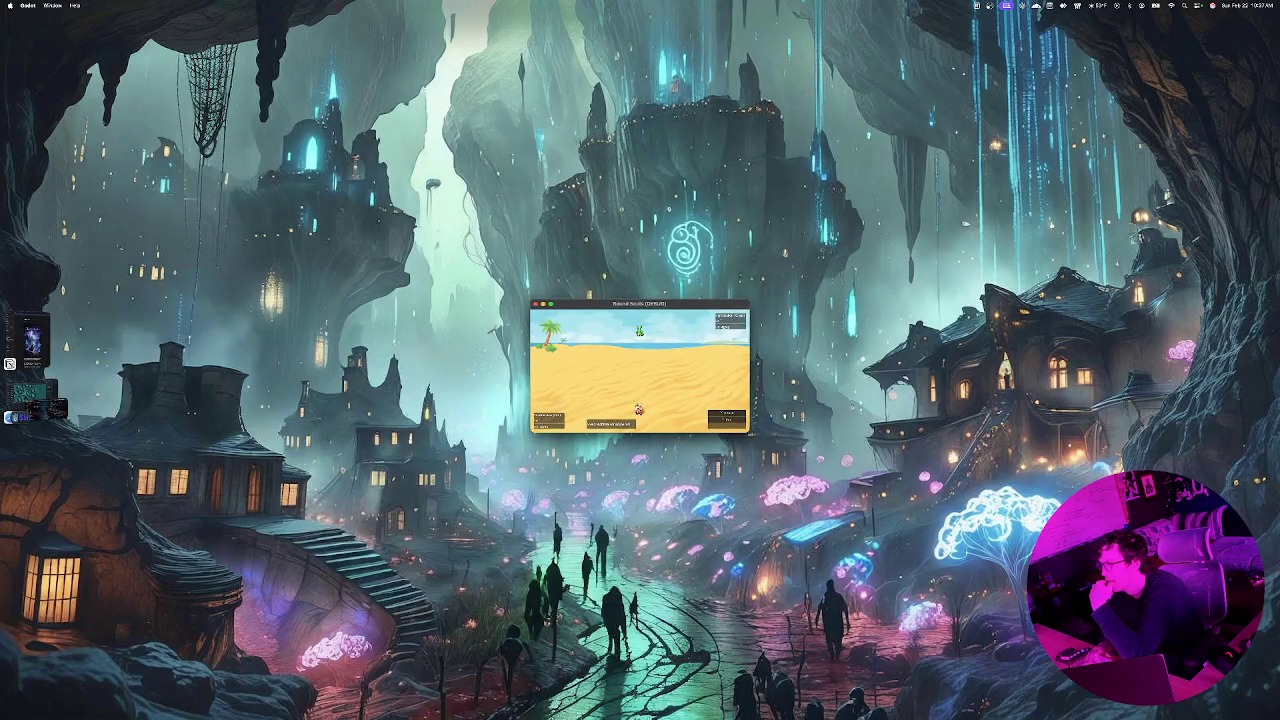
{"action": "key", "text": "super+Tab"}
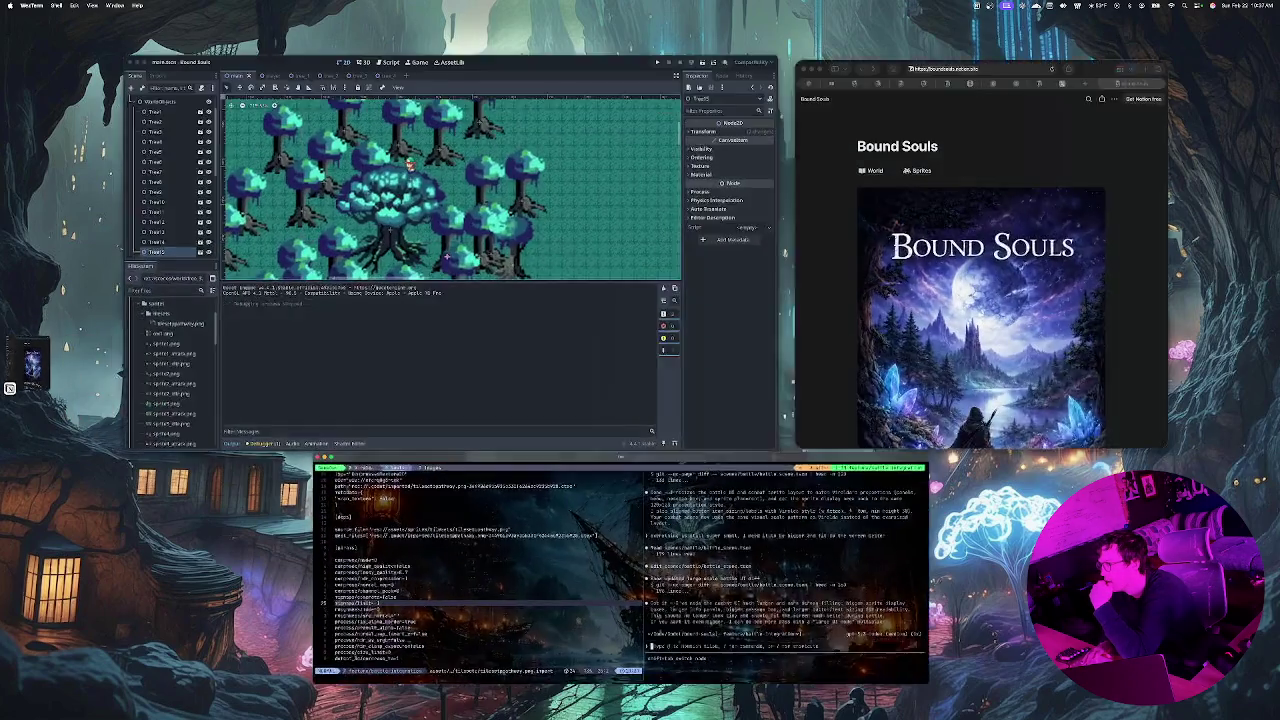
{"action": "key", "text": "super+Tab"}
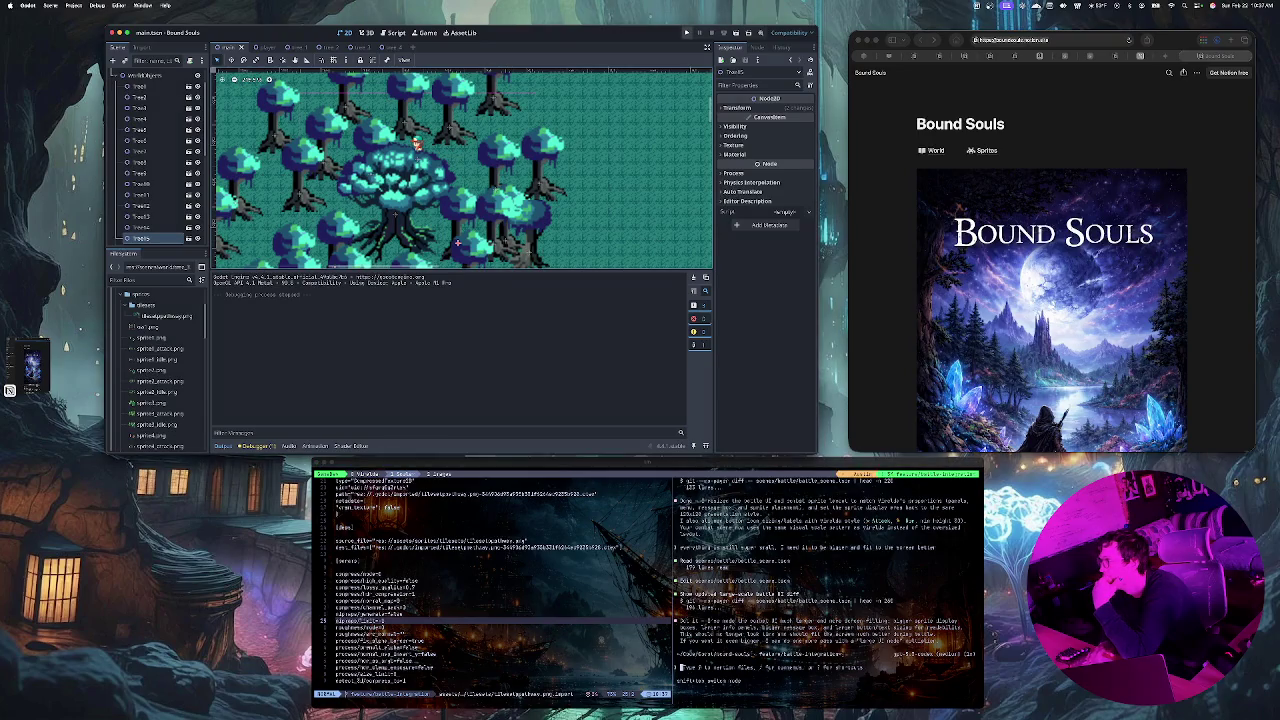
Step: Run the game again and walk the character right past the trees into open grass
{"action": "key", "text": "super+s"}
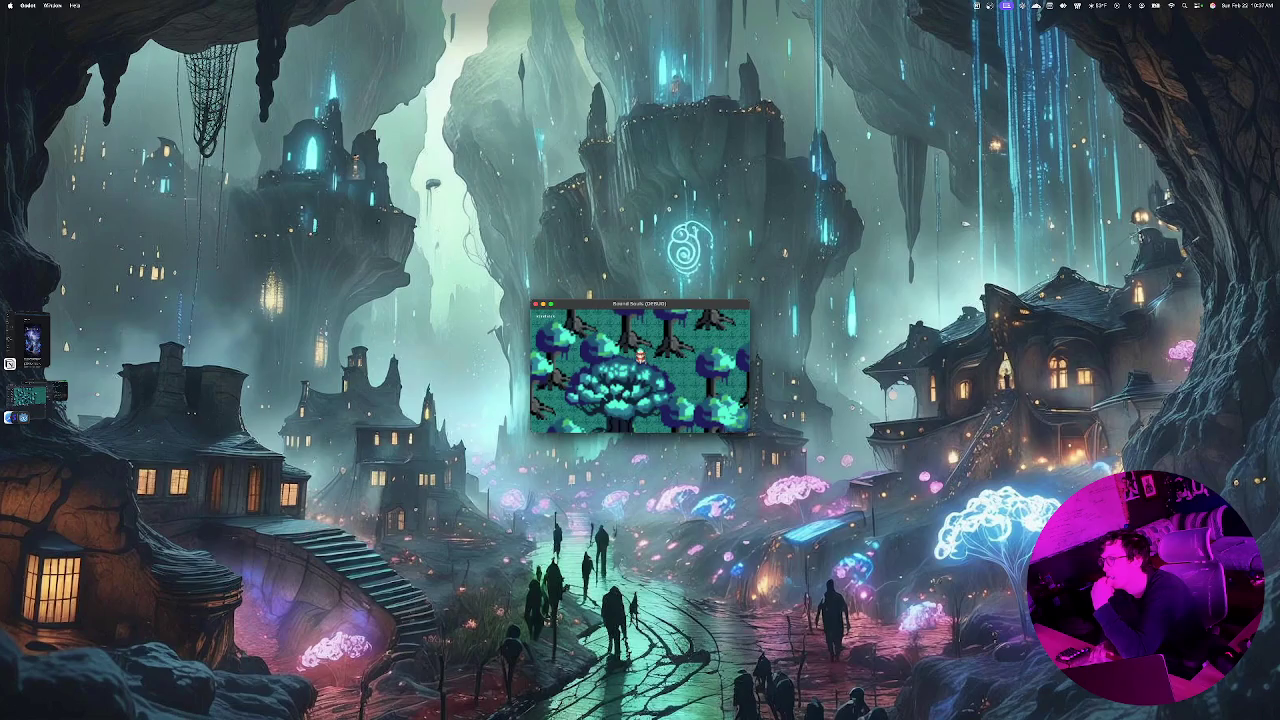
{"action": "key", "text": "Right"}
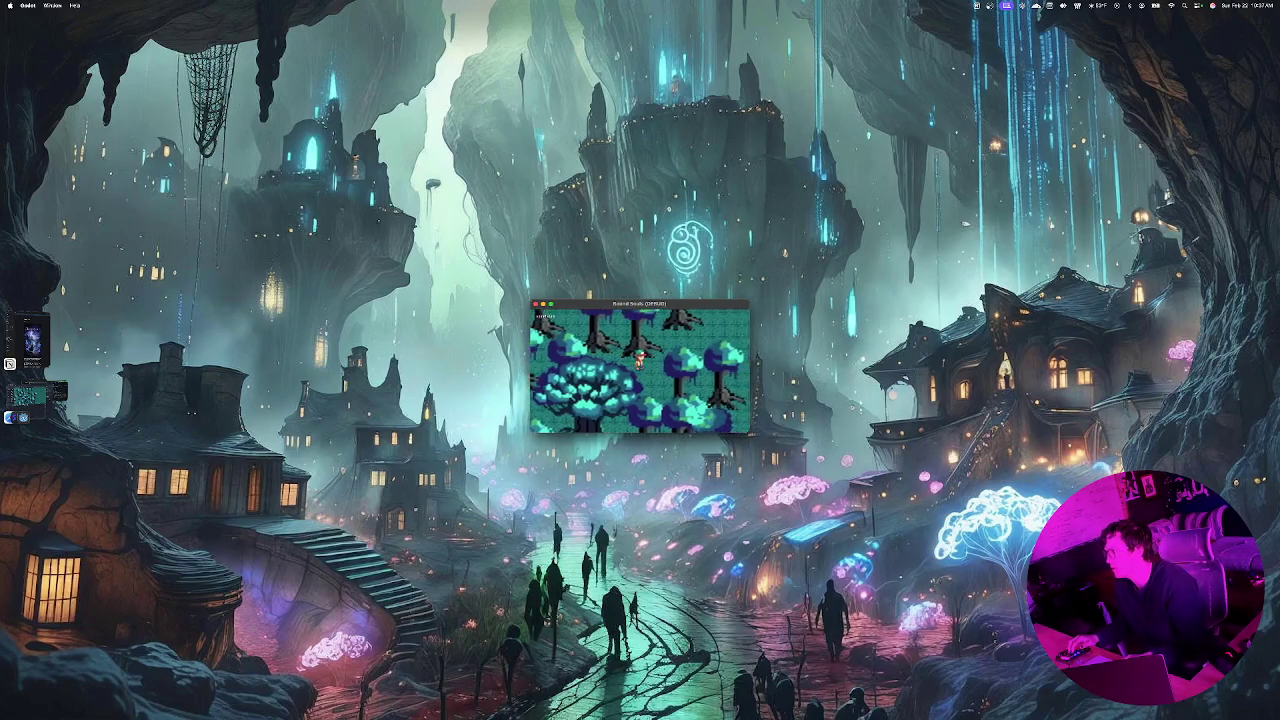
{"action": "key", "text": "Right"}
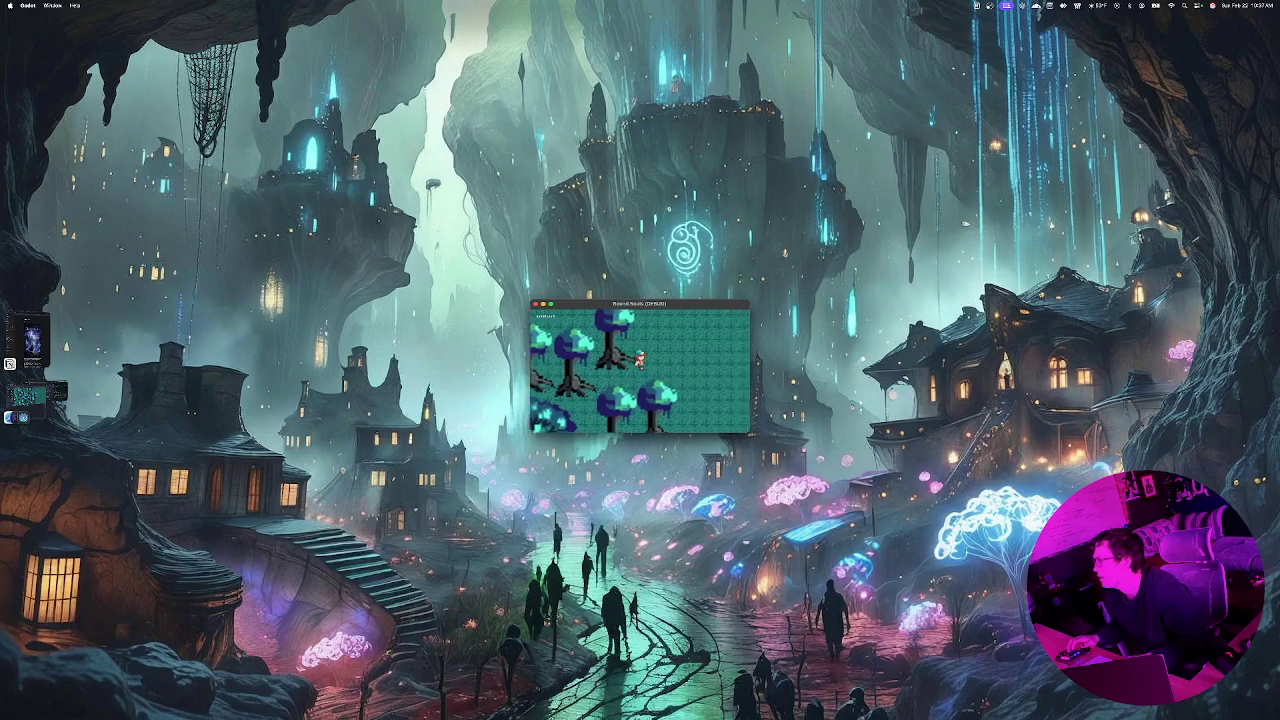
{"action": "key", "text": "Right"}
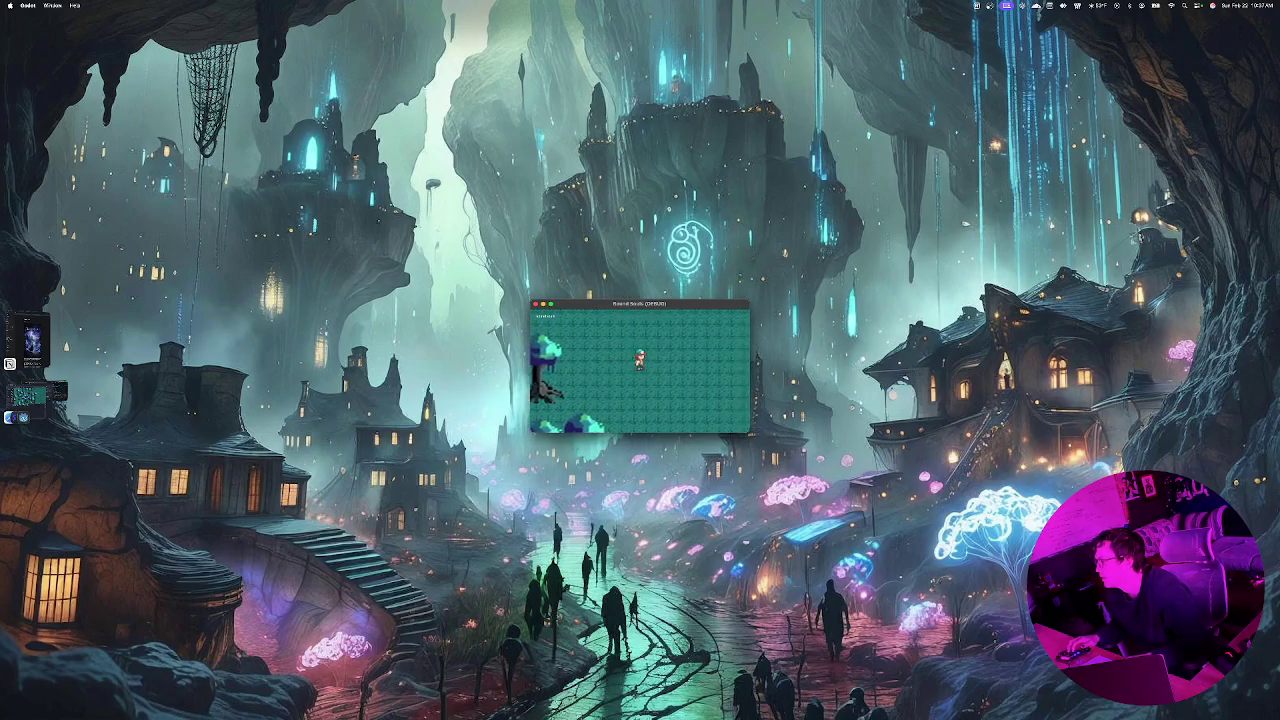
{"action": "key", "text": "Right"}
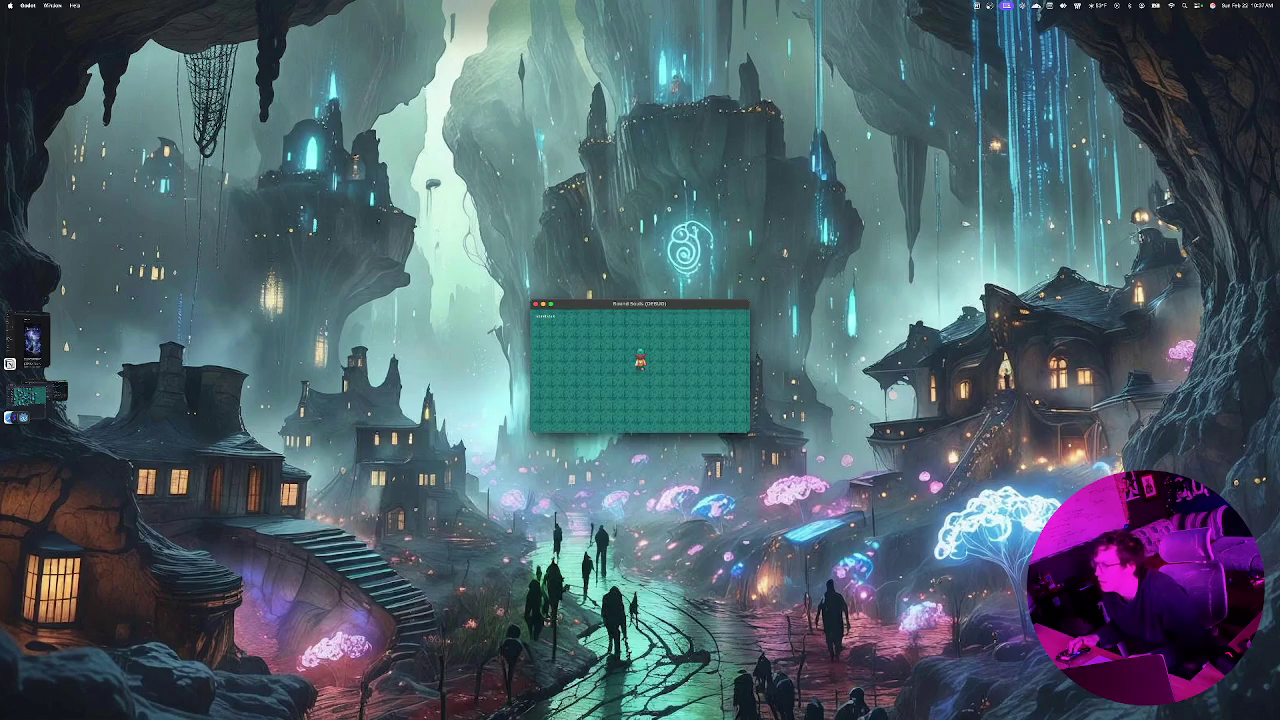
{"action": "key", "text": "Right"}
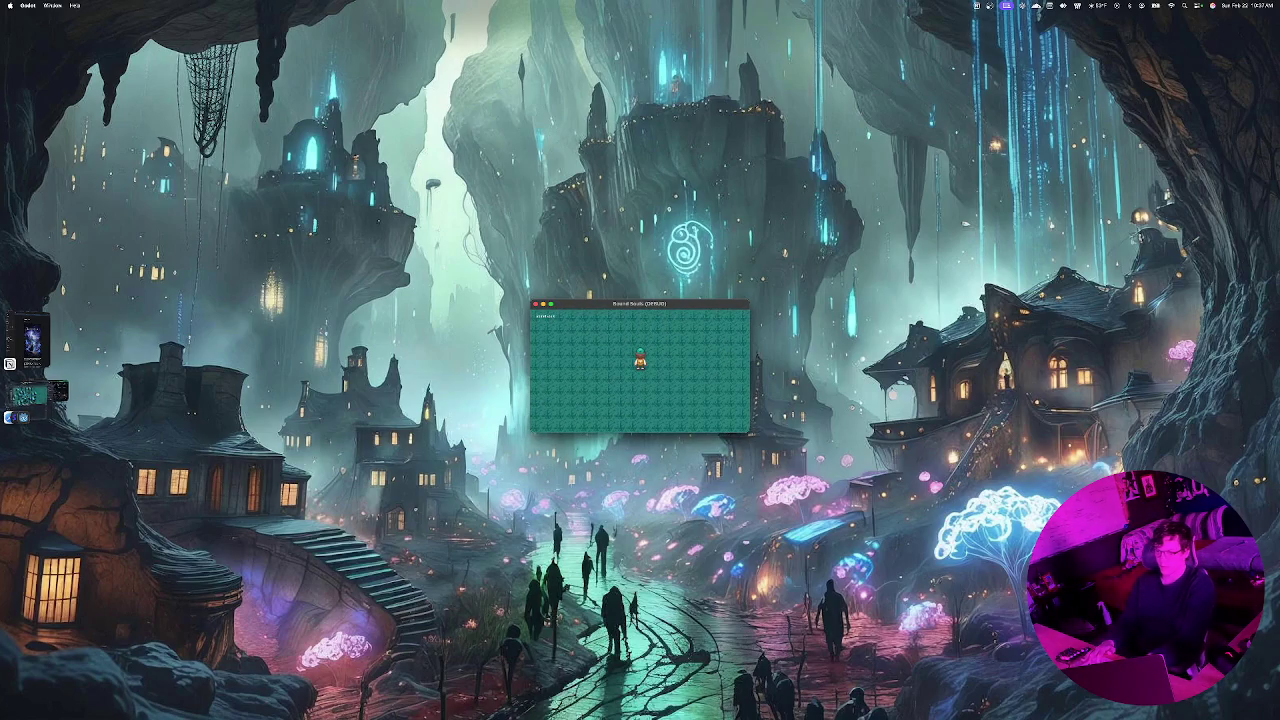
Step: Bring the Godot editor, browser and terminal back from the Stage Manager thumbnail
{"action": "left_click", "coordinate": [30, 394]}
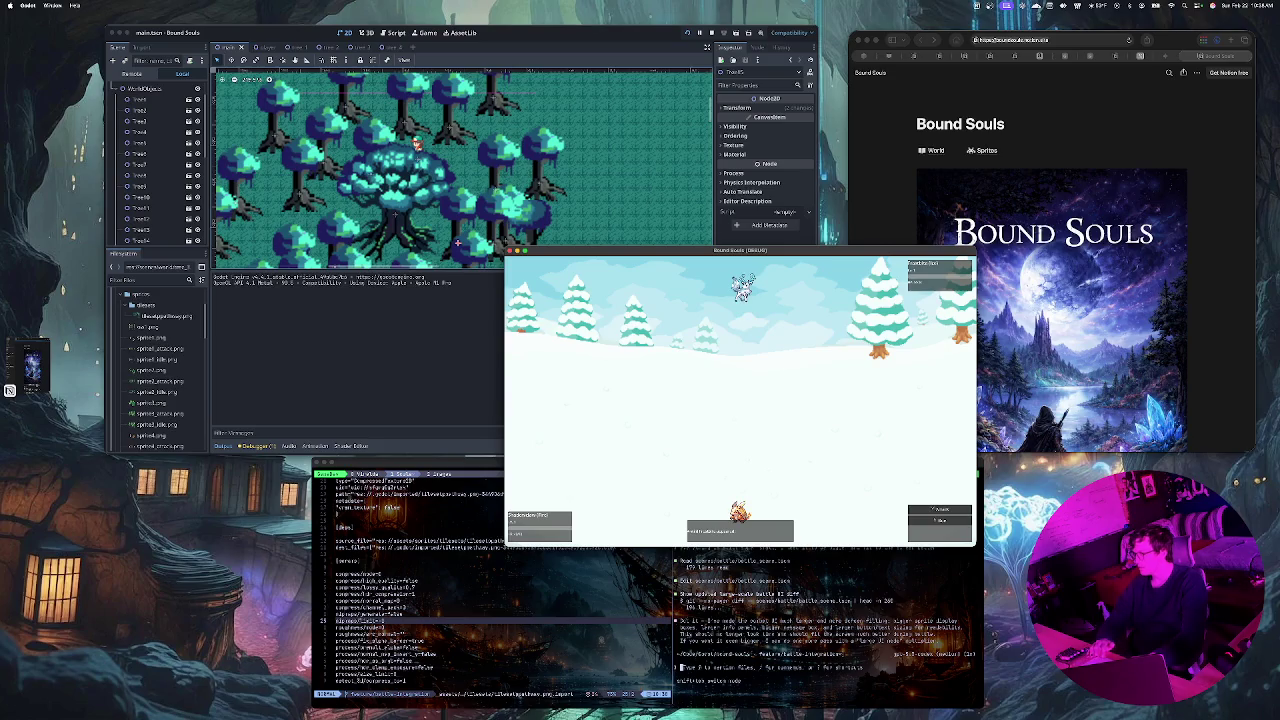
Step: Ask the AI agent to make the battle sprites bigger to fill the screen, then rerun the game
{"action": "key", "text": "super+Tab"}
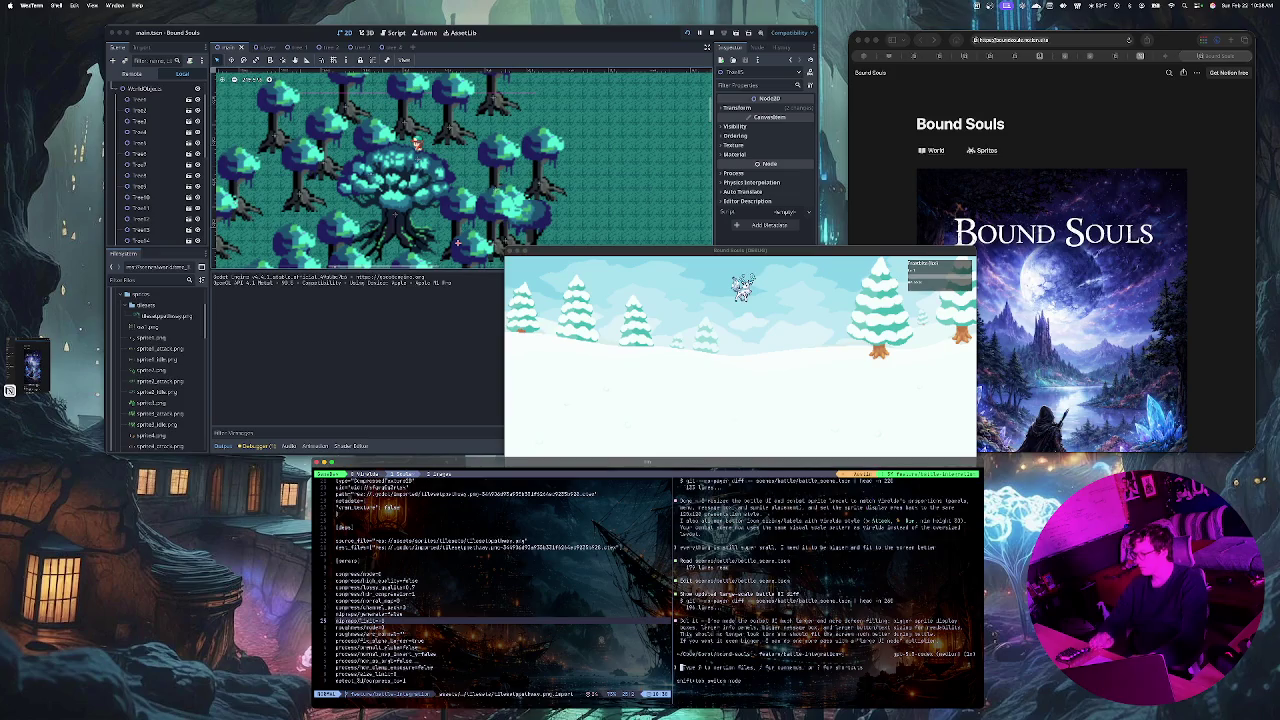
{"action": "type", "text": "I"}
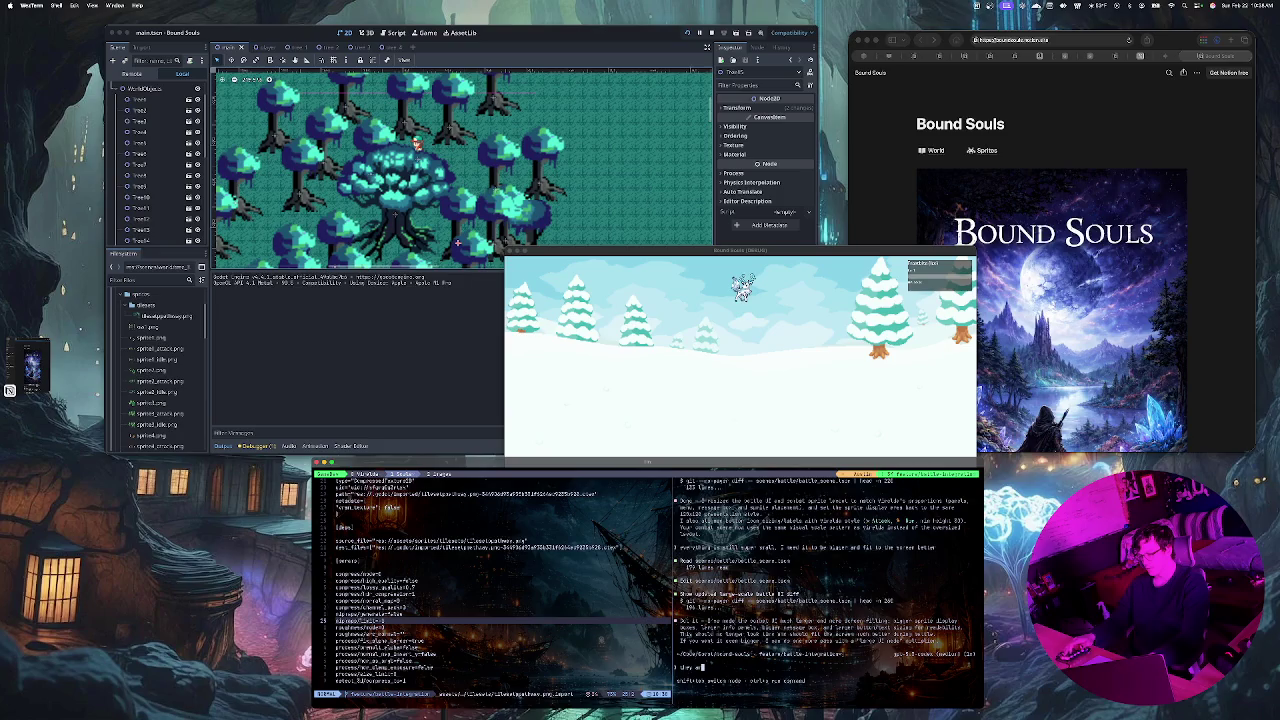
{"action": "type", "text": " still"}
{"action": "type", "text": " t"}
{"action": "type", "text": " small a"}
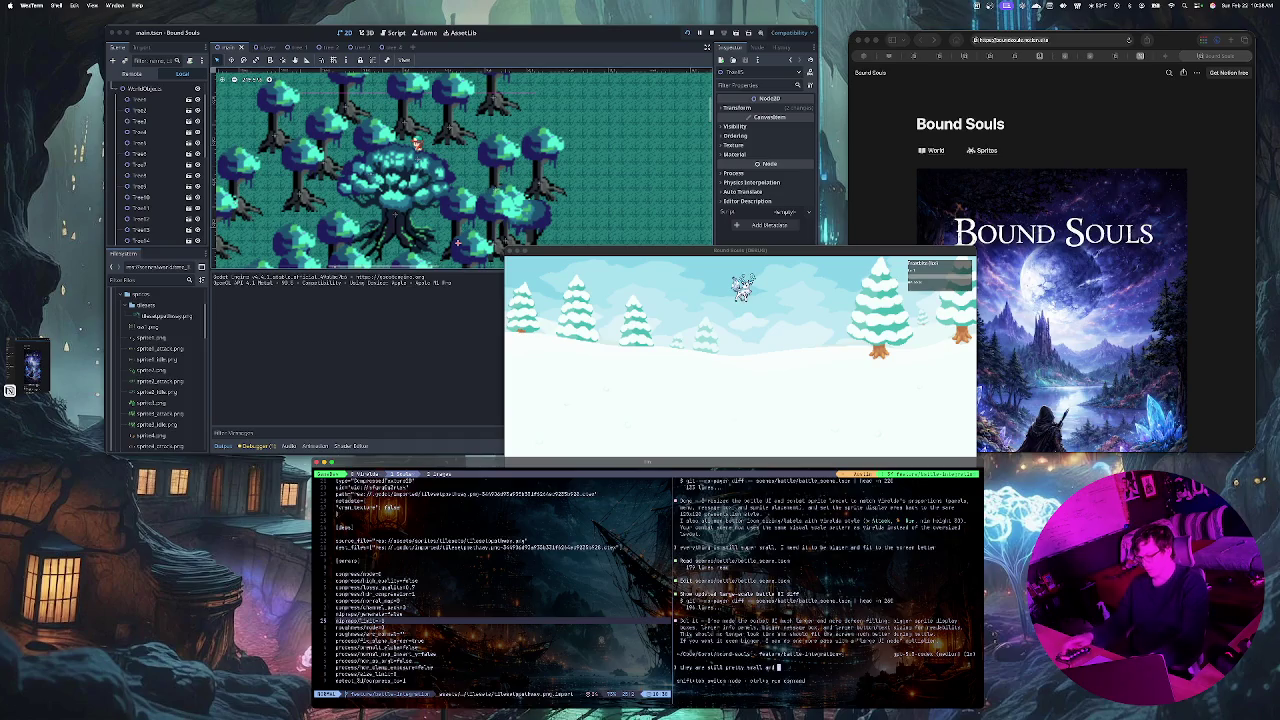
{"action": "type", "text": "nd i"}
{"action": "type", "text": "not"}
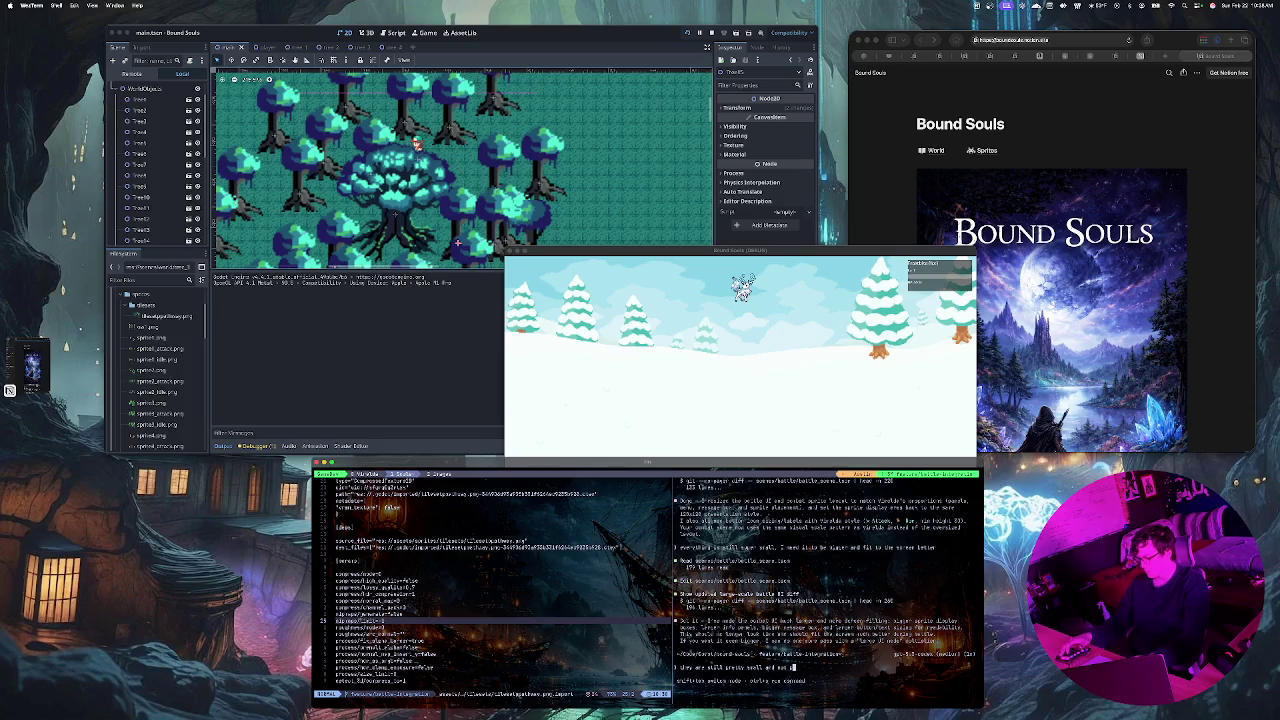
{"action": "type", "text": " in"}
{"action": "type", "text": "as"}
{"action": "type", "text": "pect"}
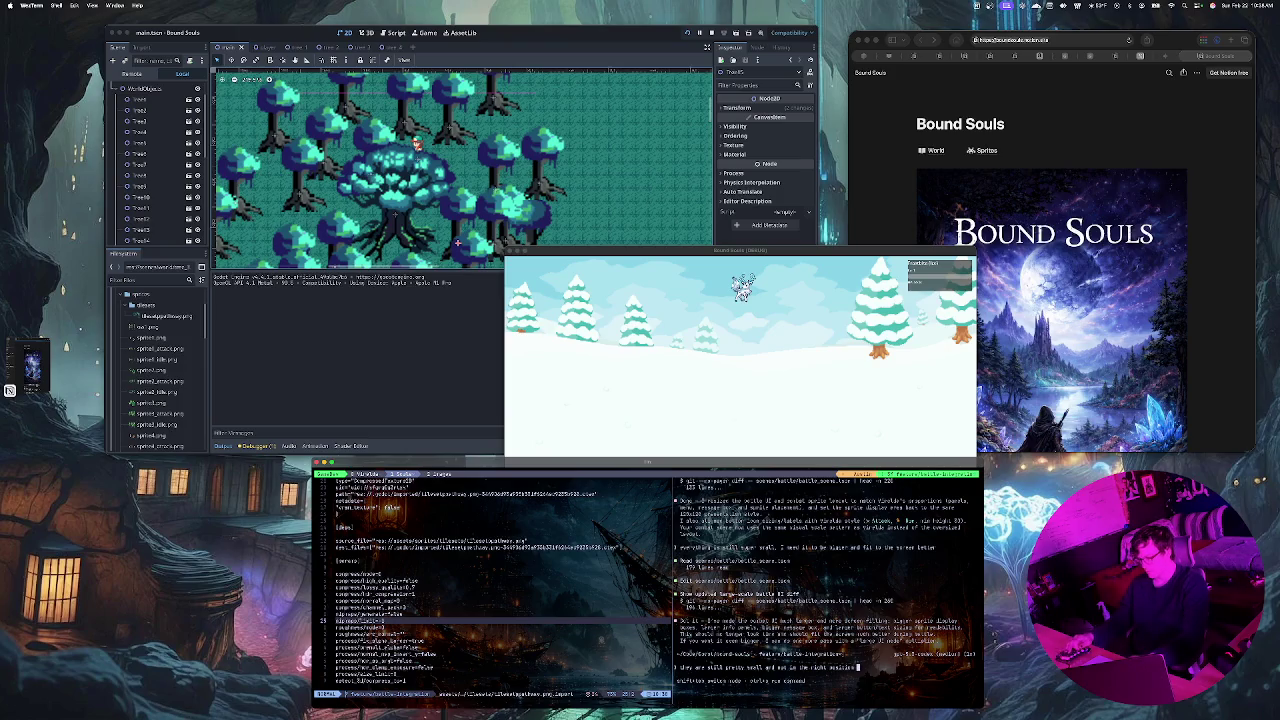
{"action": "type", "text": "on the sc"}
{"action": "type", "text": "reen"}
{"action": "type", "text": " for"}
{"action": "type", "text": " us"}
{"action": "type", "text": "n"}
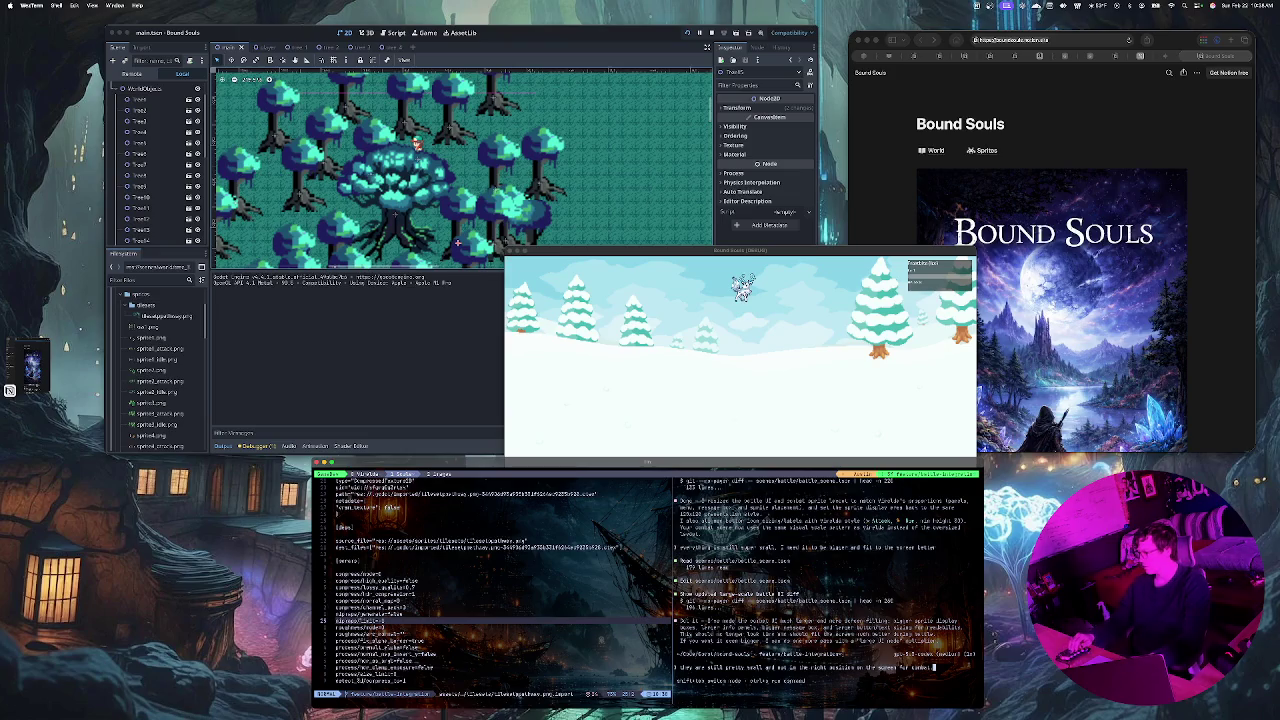
{"action": "type", "text": "ke"}
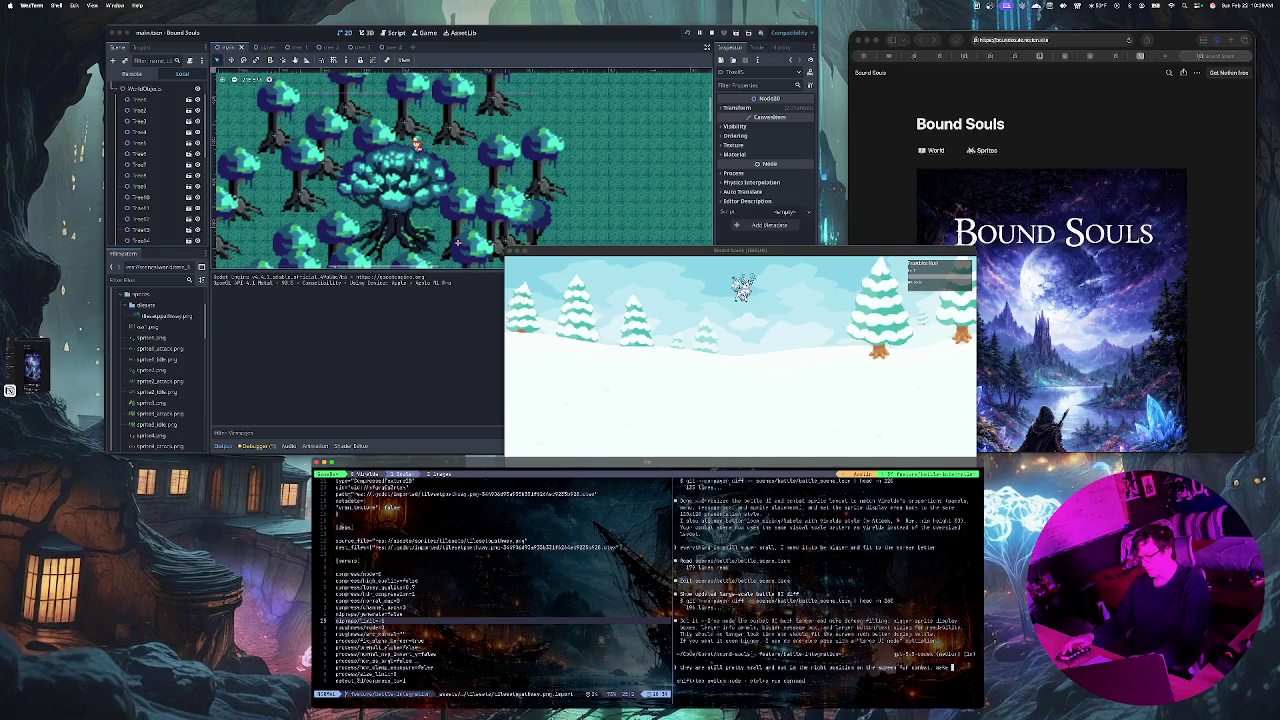
{"action": "type", "text": "the"}
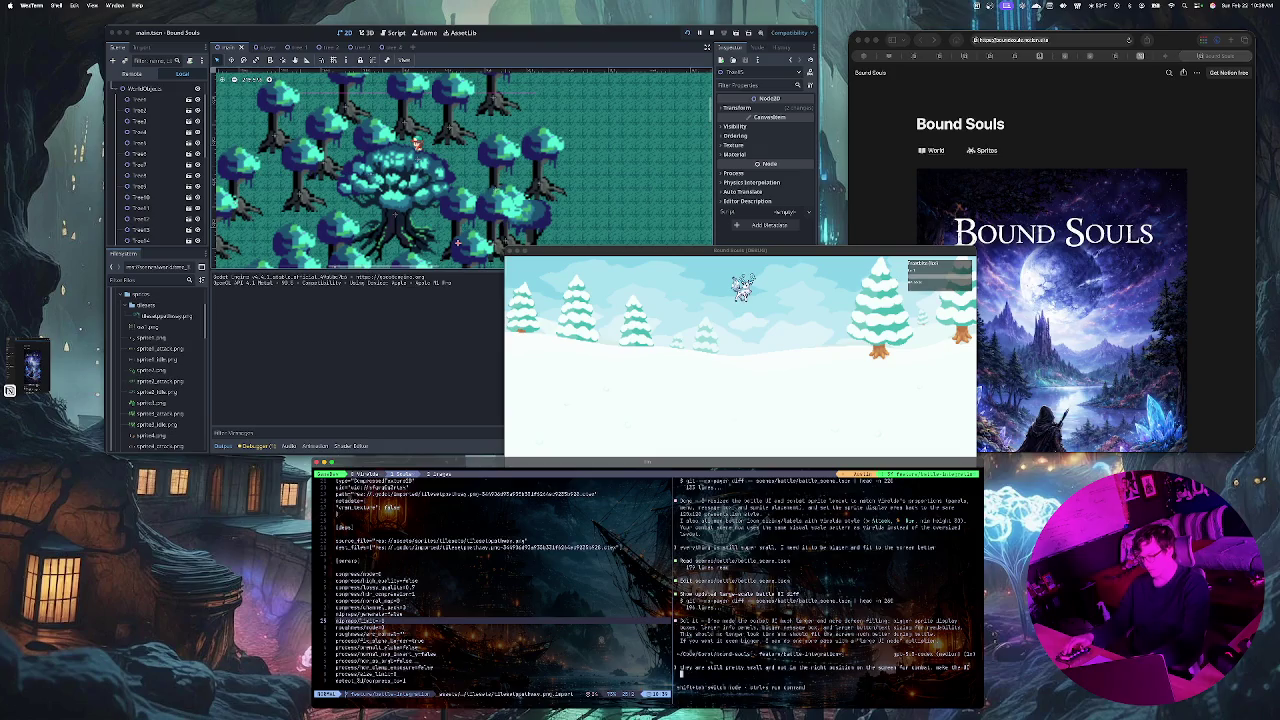
{"action": "type", "text": " sprites larger to fi"}
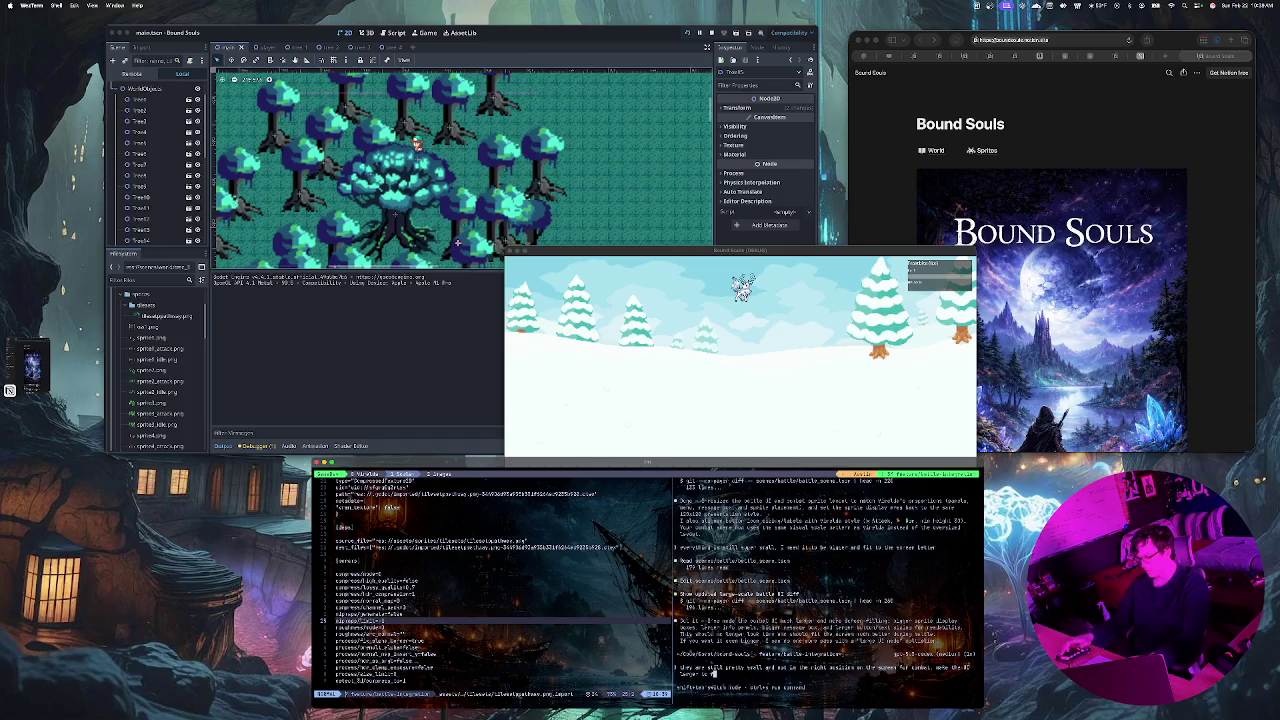
{"action": "type", "text": " the scr"}
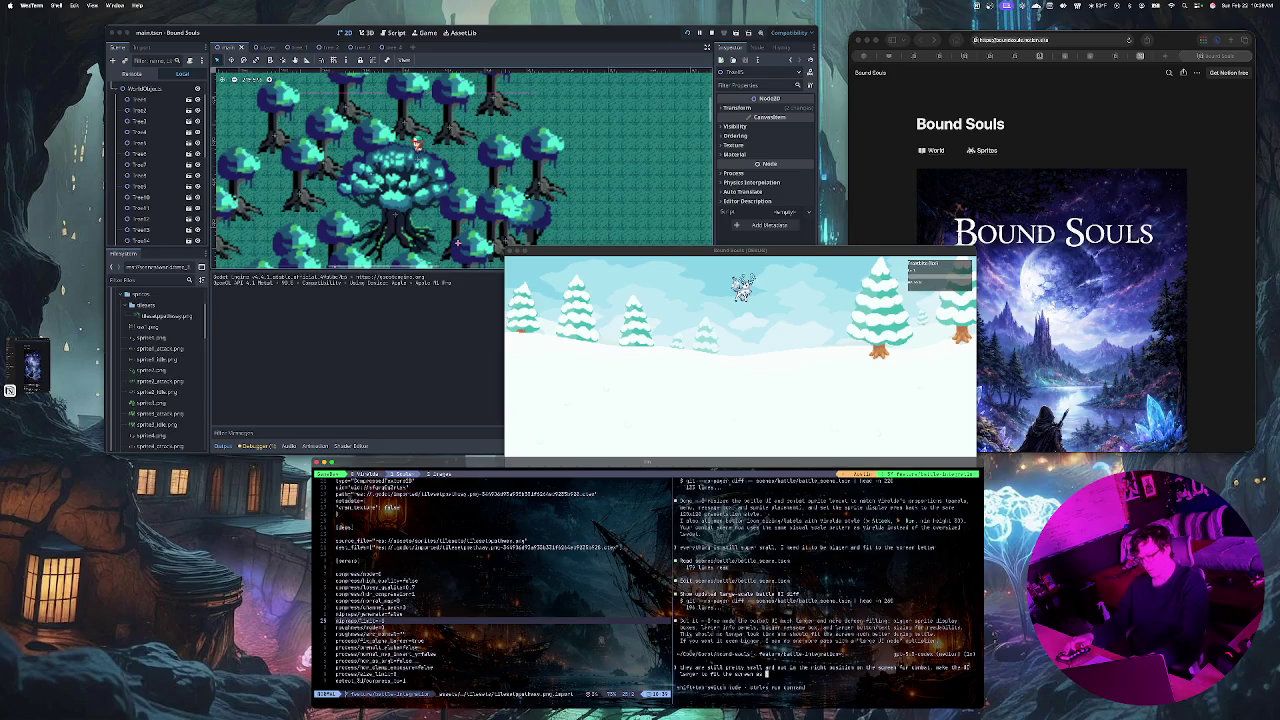
{"action": "type", "text": "een so"}
{"action": "key", "text": "Return"}
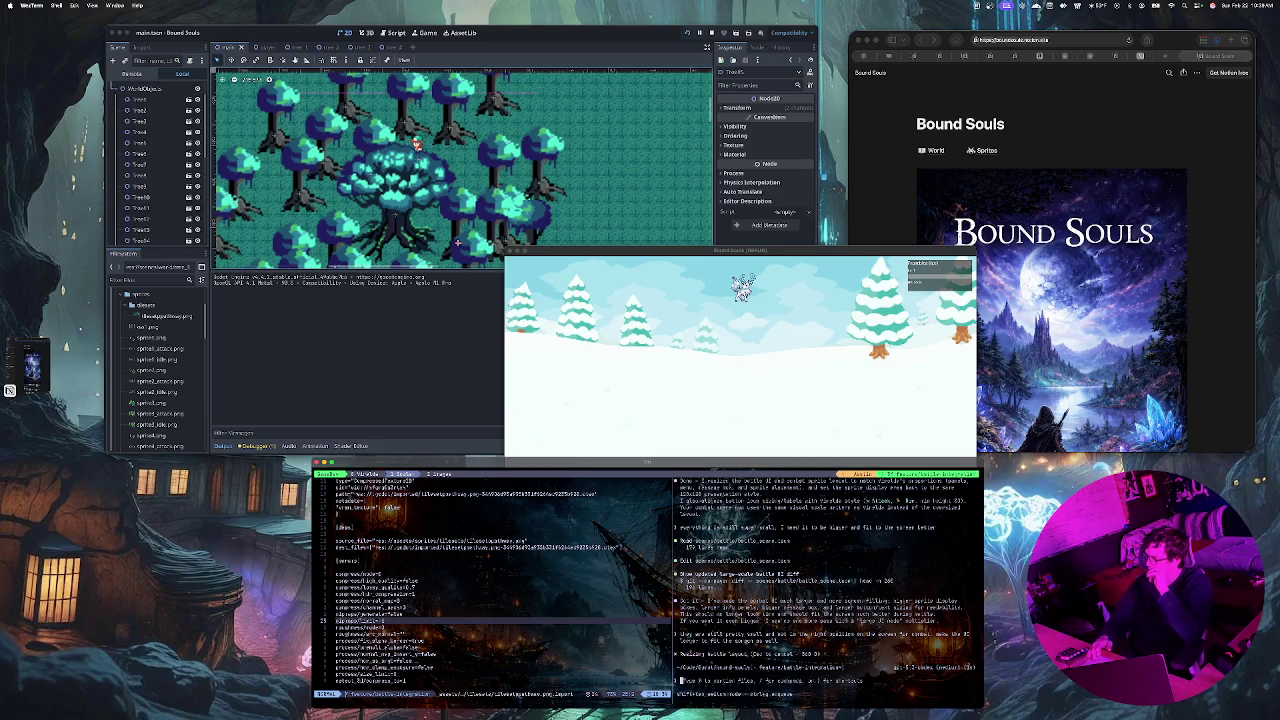
{"action": "key", "text": "super+b"}
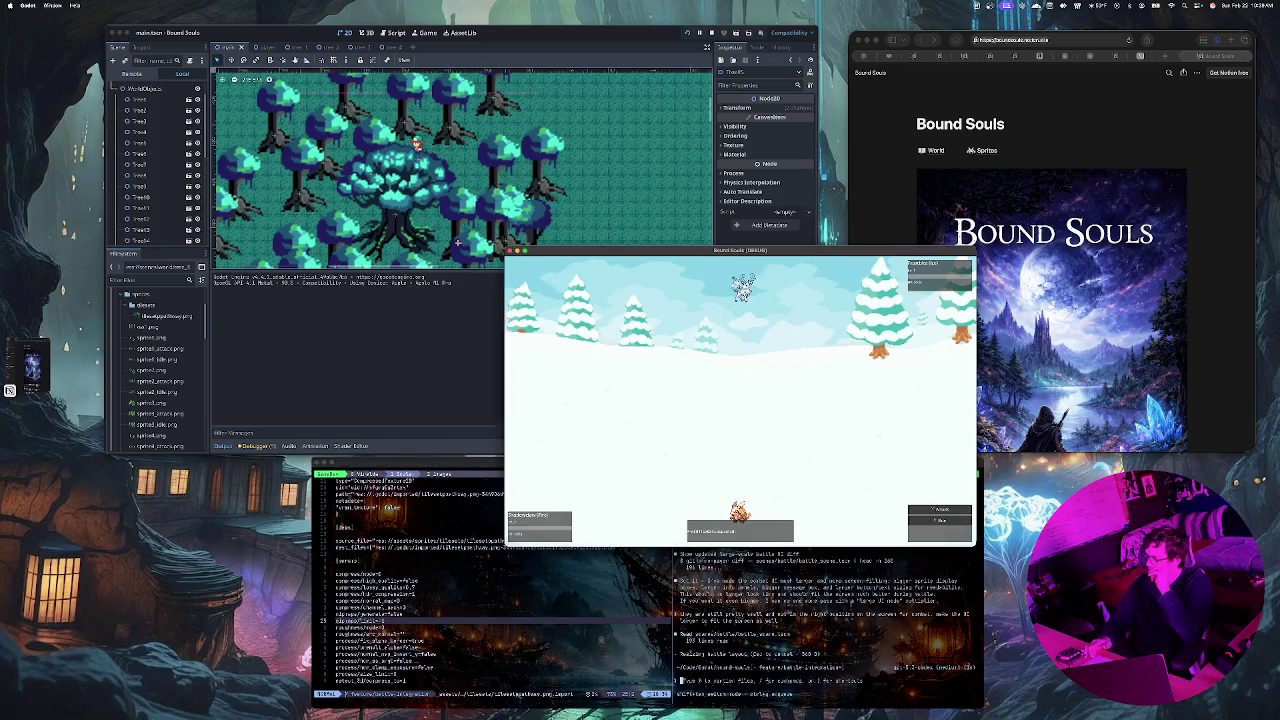